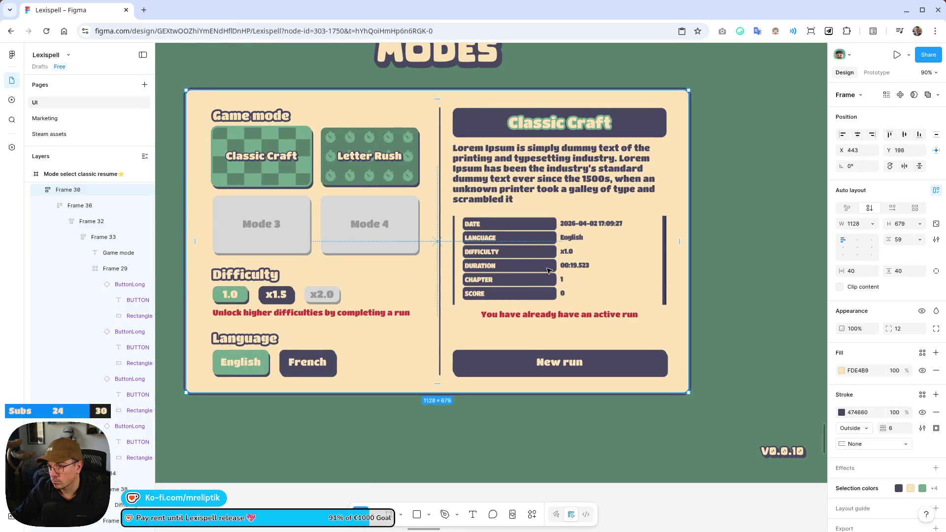
Zoom onto the right-hand info panel and inspect its run stats table and warning text.
double_click(548, 269)
key(shift+2)
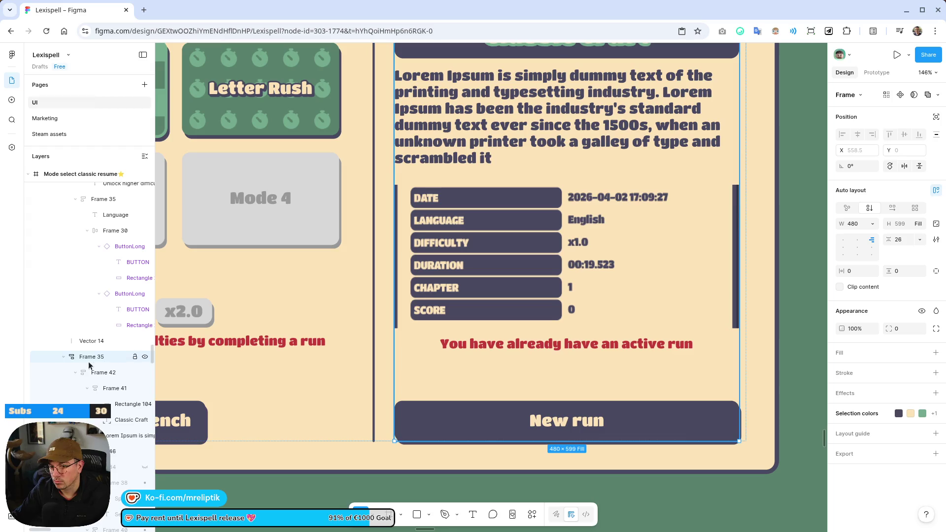
click(446, 284)
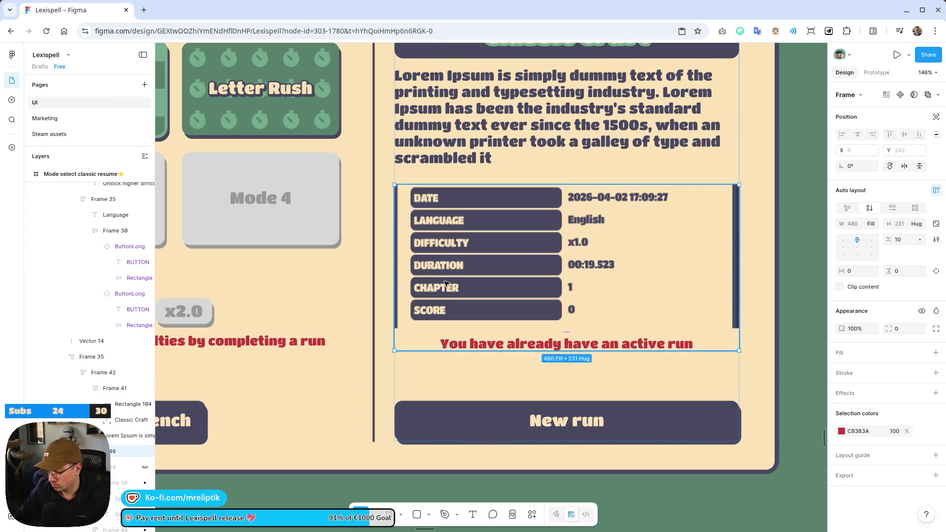
key(Escape)
Rename the bottom-right frame from 'Mode select classic resume' to 'Mode select classic'.
scroll(453, 308, down, 5)
scroll(405, 407, down, 4)
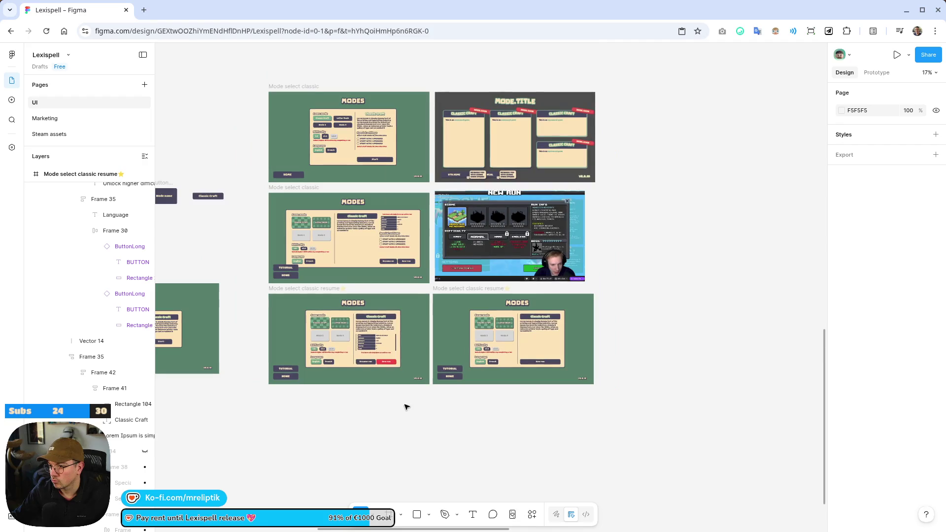
scroll(405, 407, down, 2)
scroll(405, 407, left, 2)
click(560, 248)
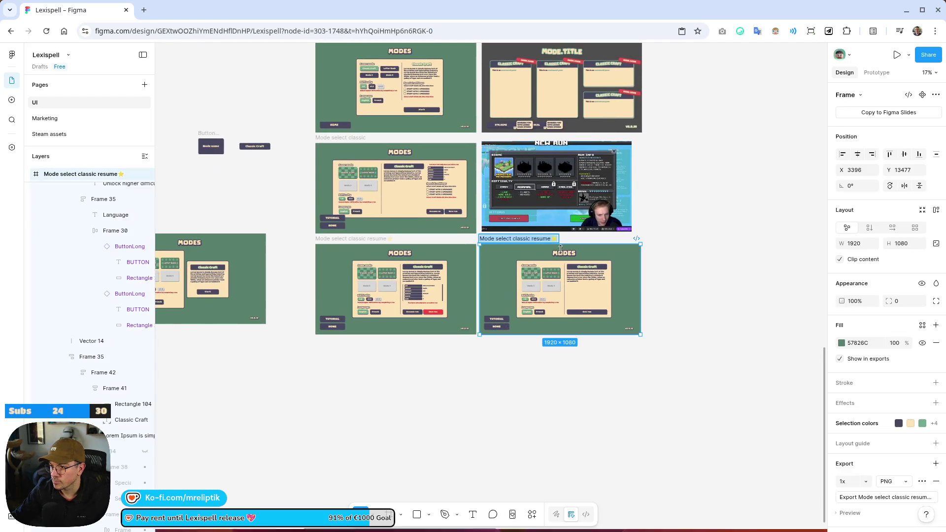
key(BackSpace)
key(BackSpace)
key(BackSpace)
key(Return)
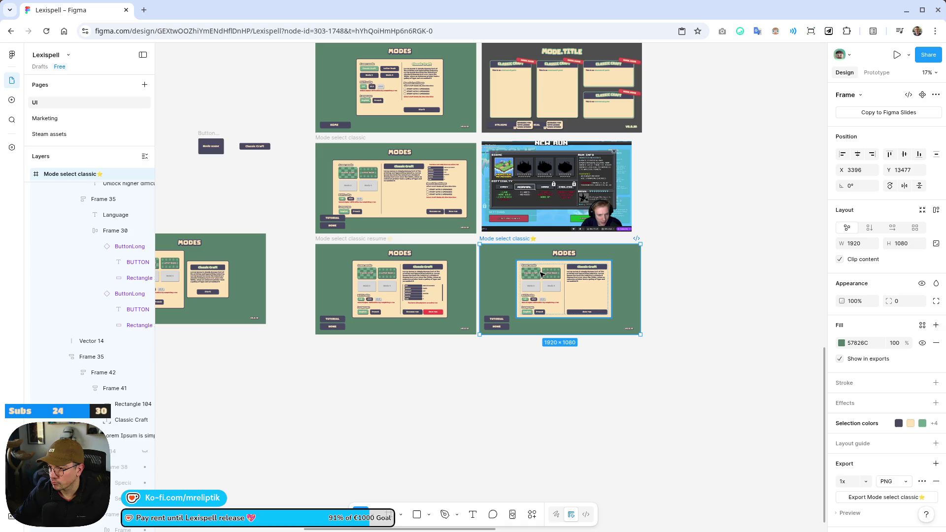
scroll(541, 274, up, 5)
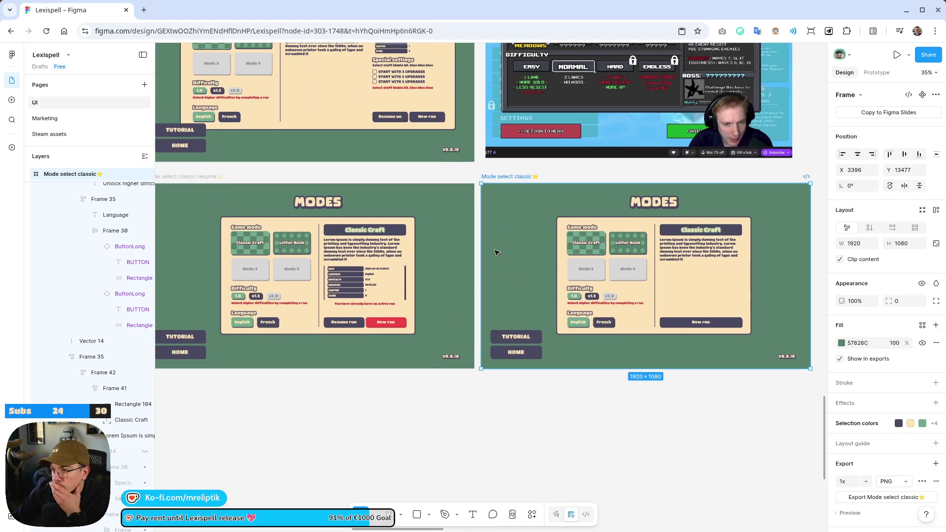
scroll(503, 302, left, 2)
scroll(503, 302, down, 1)
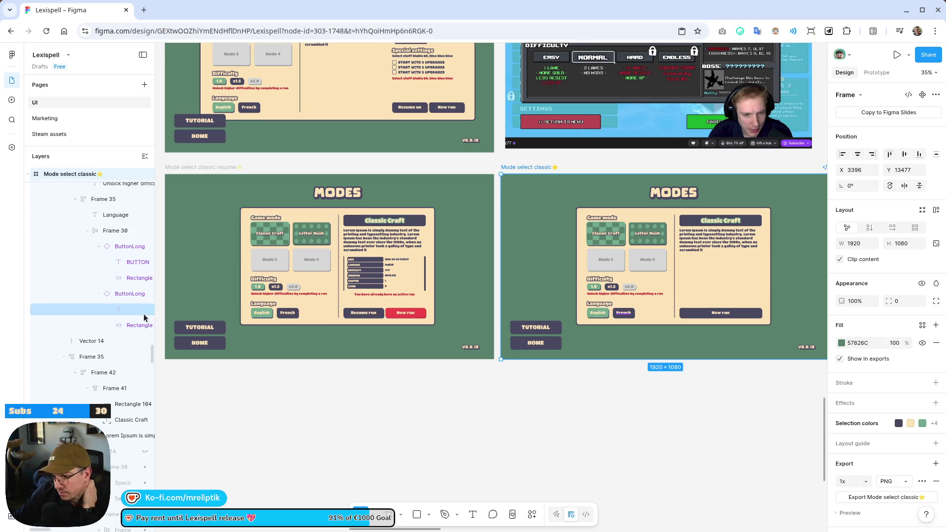
Duplicate the Mode select classic resume frame and name the copy 'Mode letter rush'.
click(226, 172)
scroll(226, 172, down, 3)
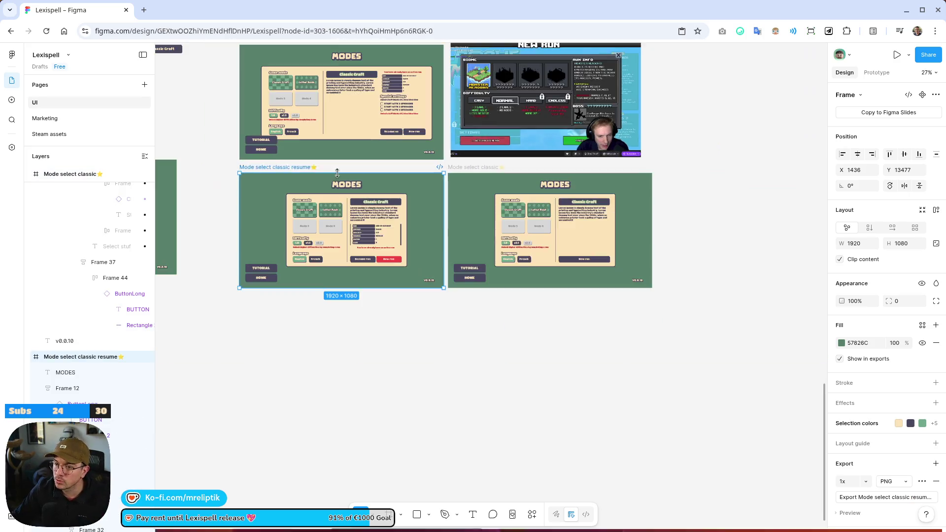
key(ctrl+d)
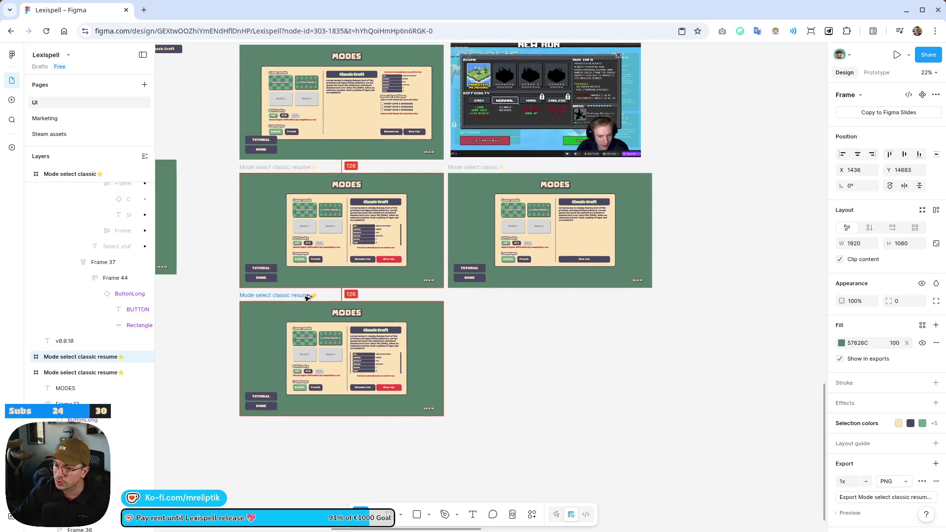
ctrl+scroll(316, 284, up, 5)
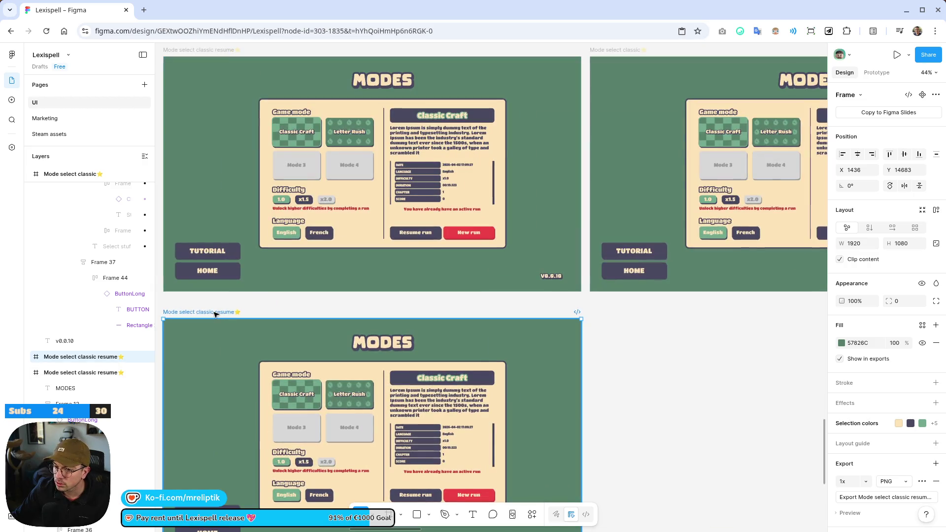
text(Mode letter rush)
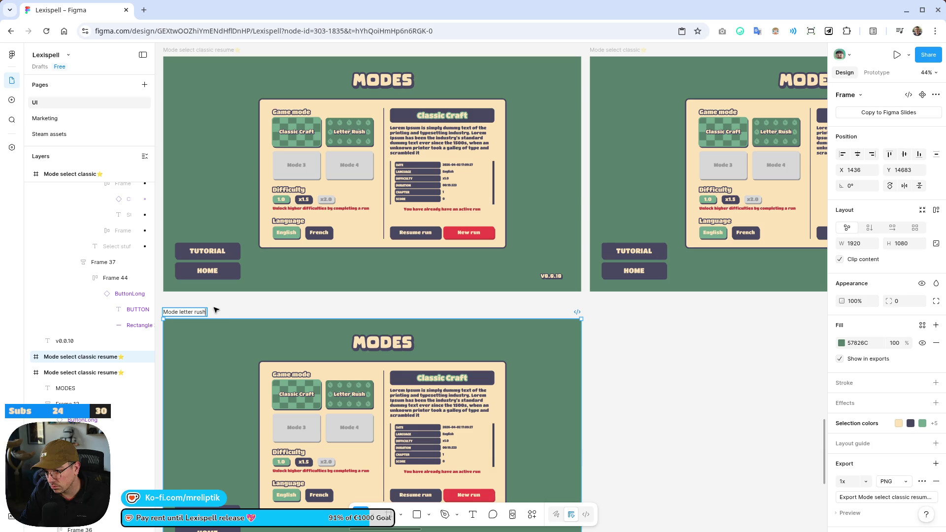
key(Return)
ctrl+scroll(323, 281, down, 5)
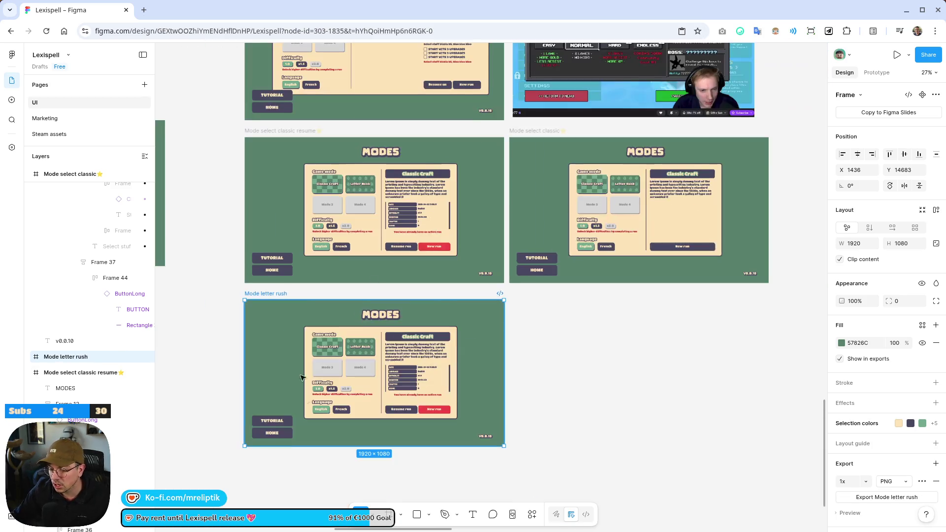
ctrl+scroll(505, 274, up, 10)
Try the Letter Rush button's hover state and a white fill, then revert both.
ctrl+click(473, 280)
ctrl+scroll(473, 280, up, 5)
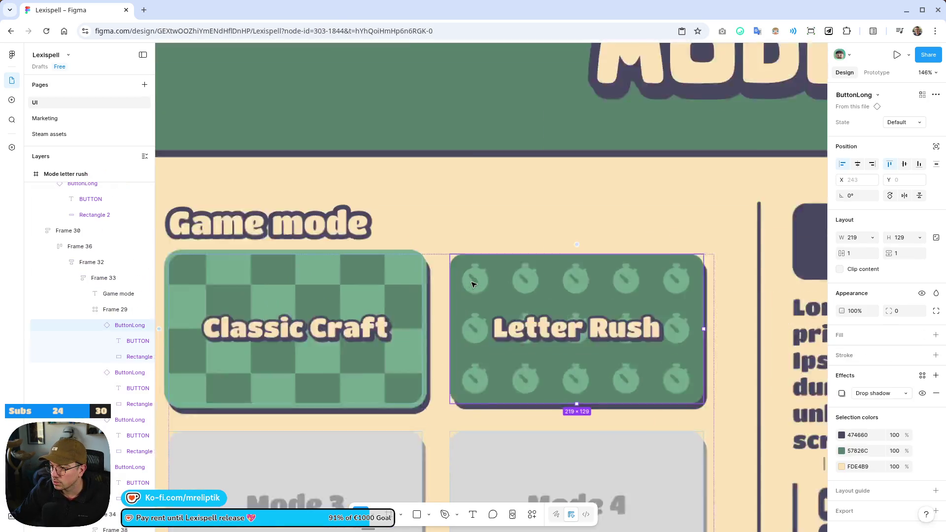
click(557, 209)
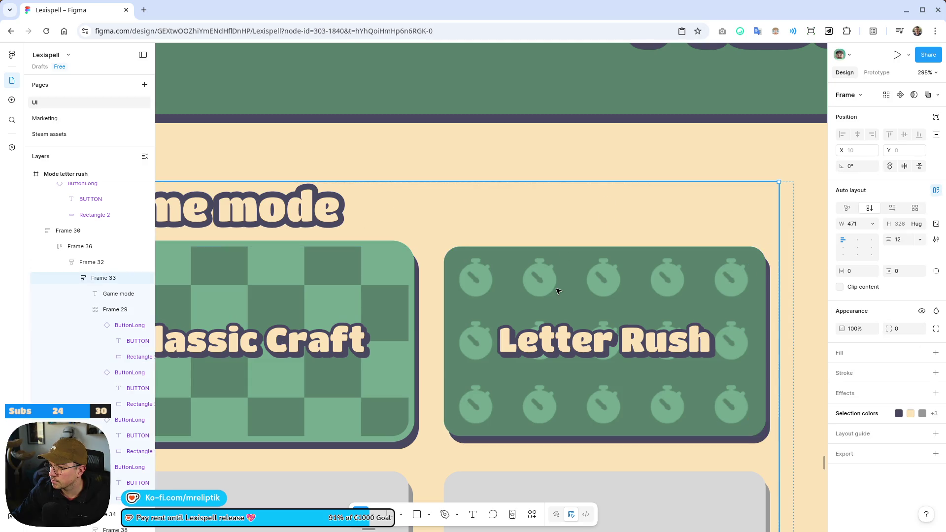
click(557, 290)
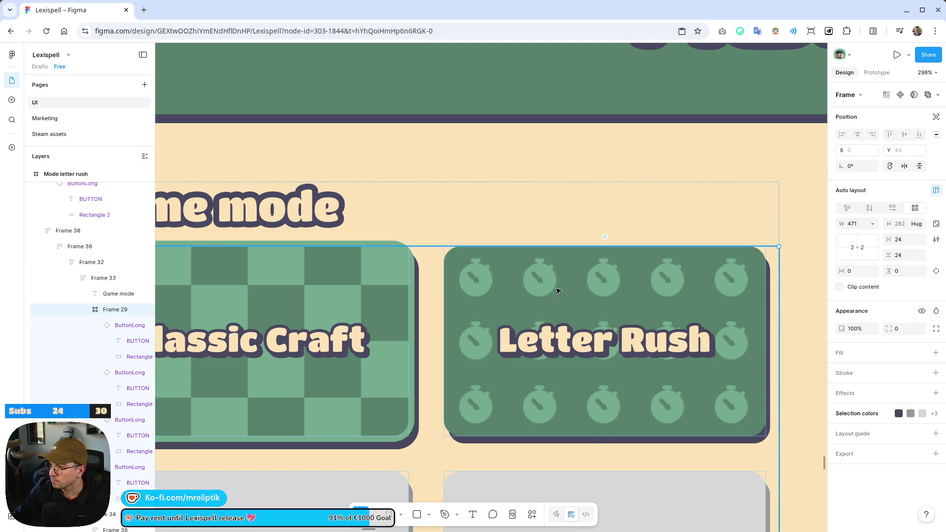
click(557, 291)
click(904, 122)
click(909, 133)
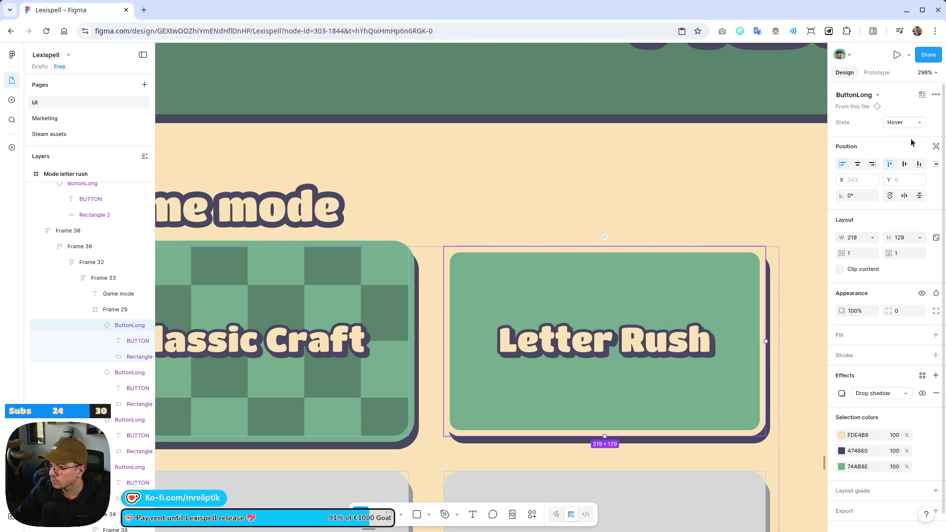
key(ctrl+z)
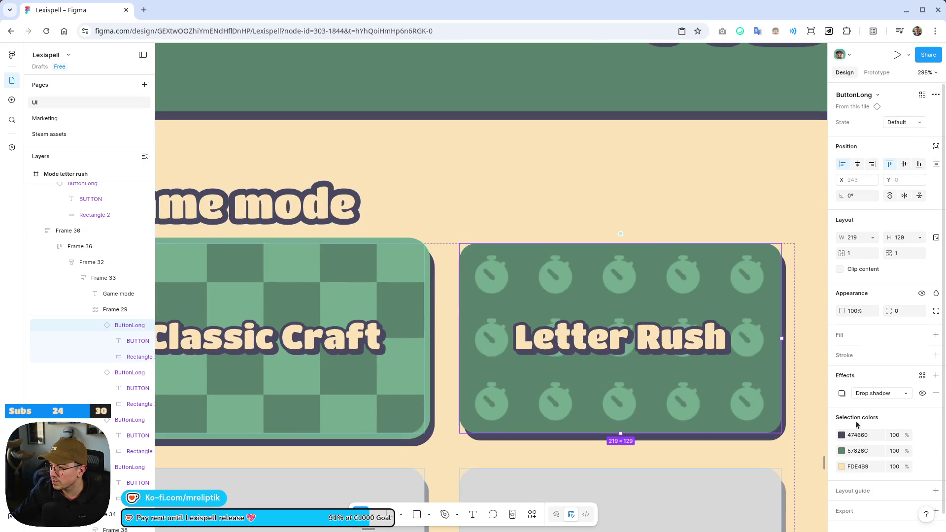
click(850, 338)
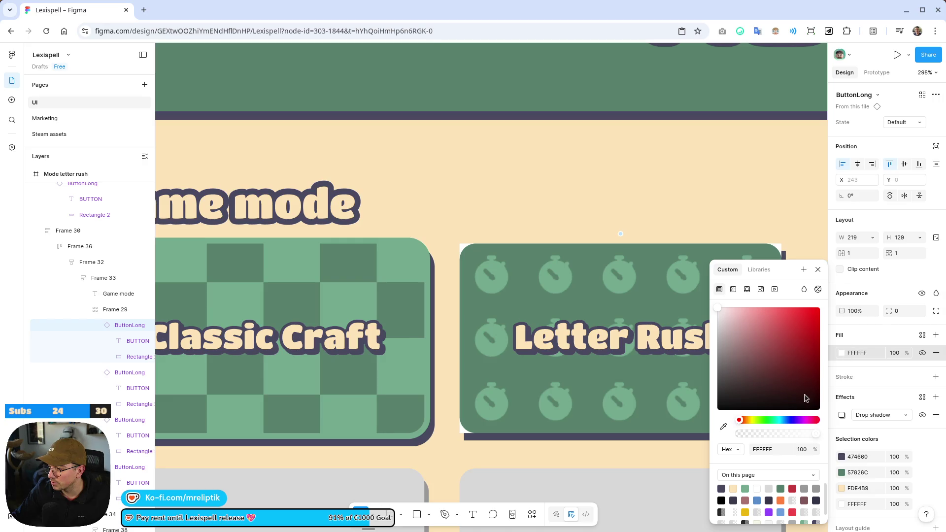
click(854, 377)
click(937, 353)
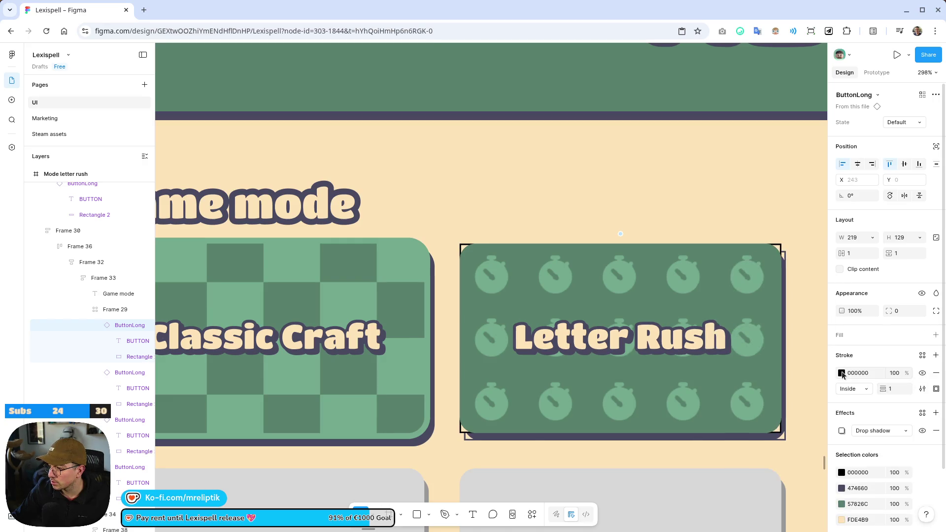
Give the Letter Rush card's pattern rectangle a light-green outline of weight 4.
double_click(616, 279)
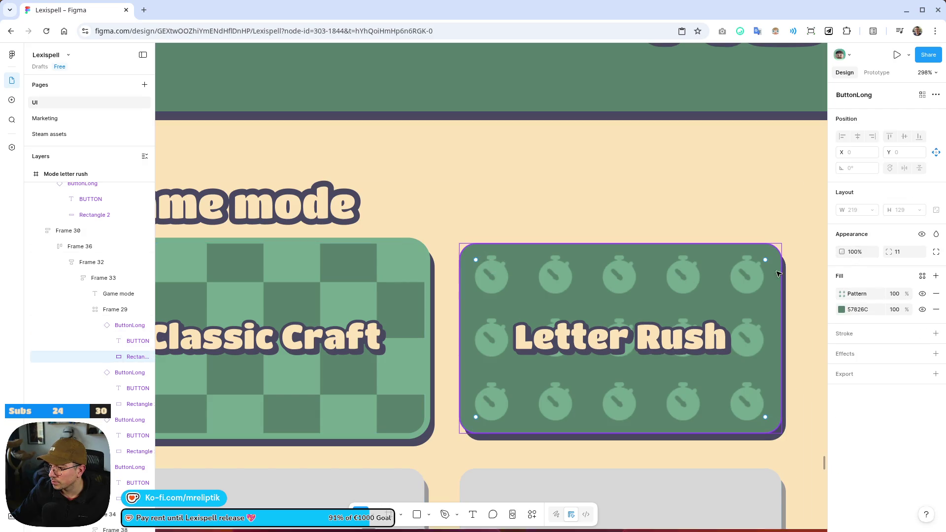
click(850, 335)
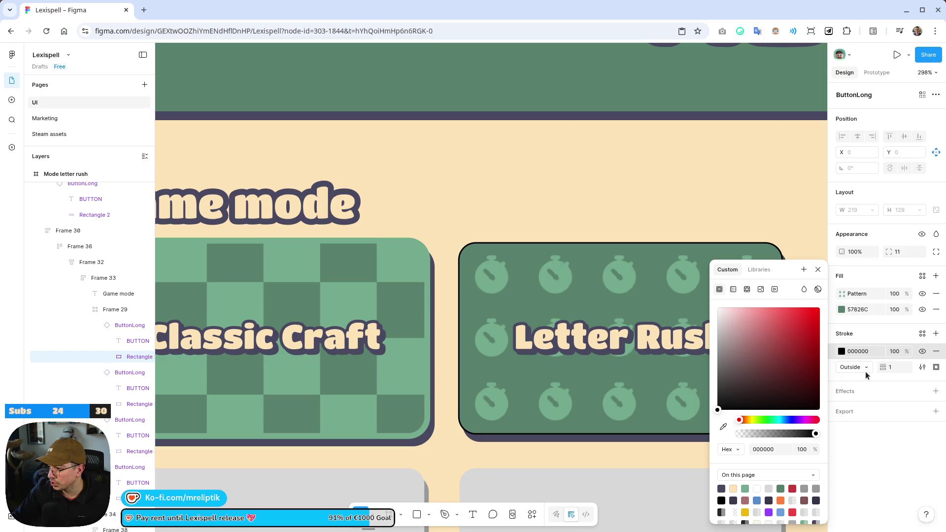
drag(882, 367, 890, 369)
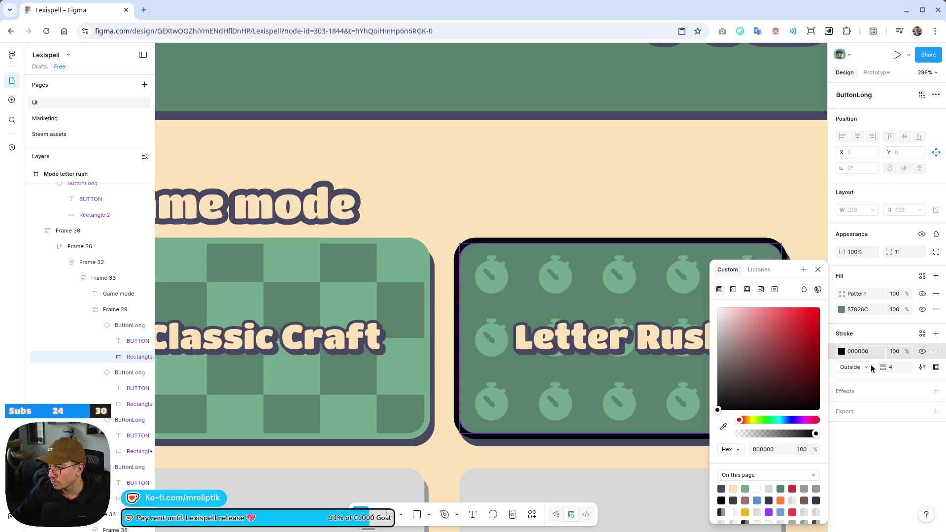
click(842, 351)
click(841, 352)
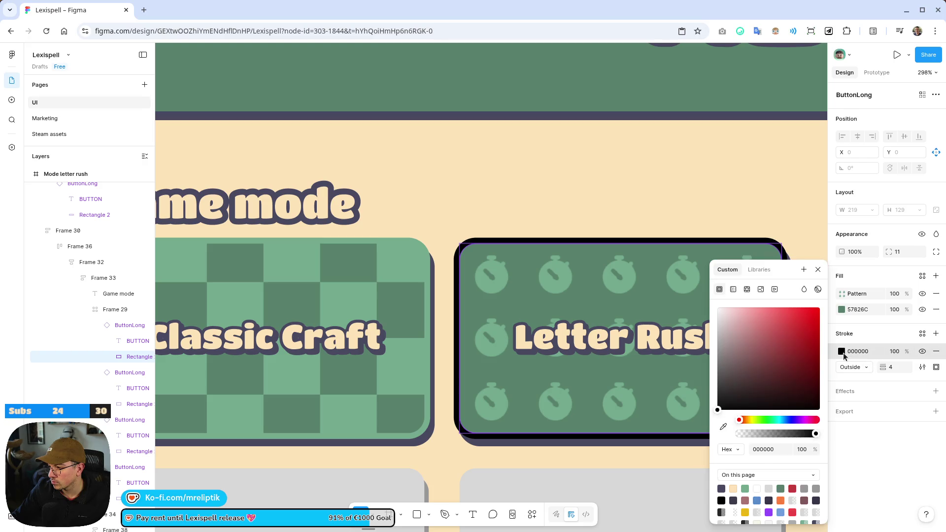
click(744, 488)
key(minus)
Remove the outline from Classic Craft's pattern rectangle and clear the selection.
click(416, 275)
scroll(416, 275, up, 3)
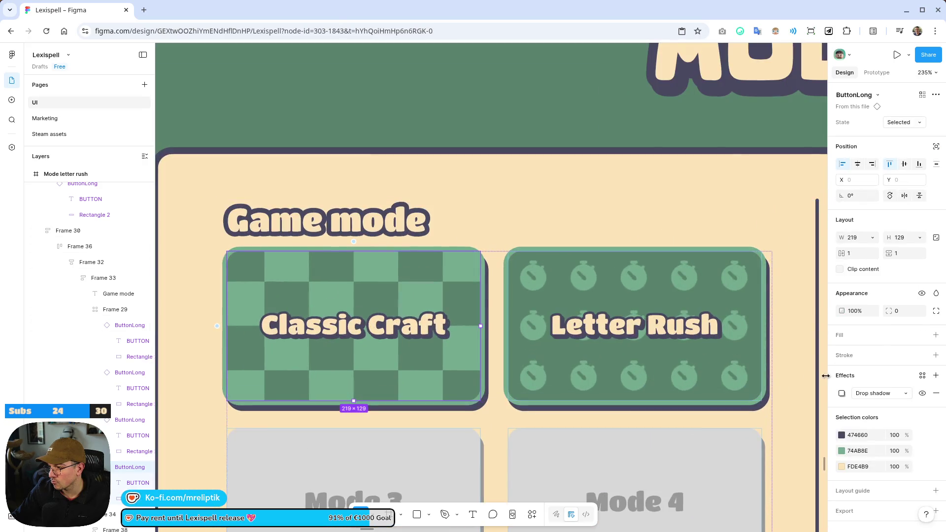
double_click(449, 276)
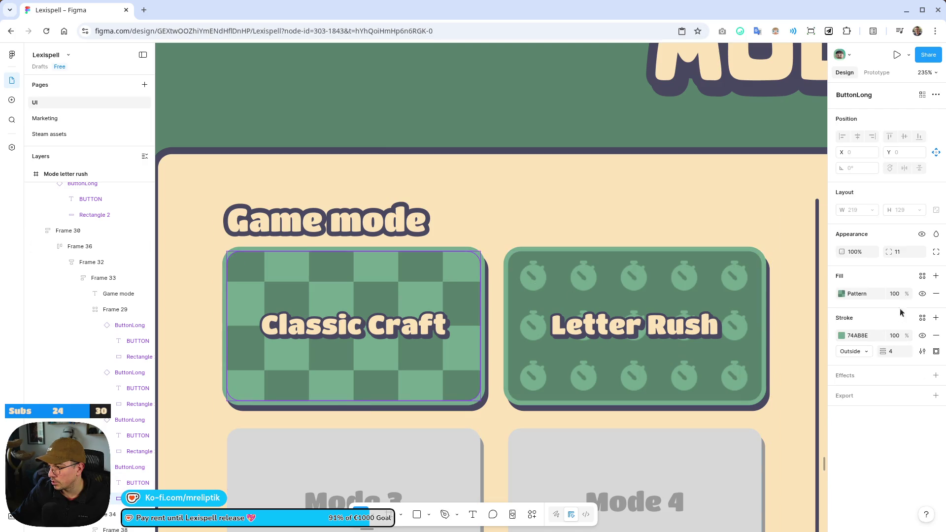
click(935, 335)
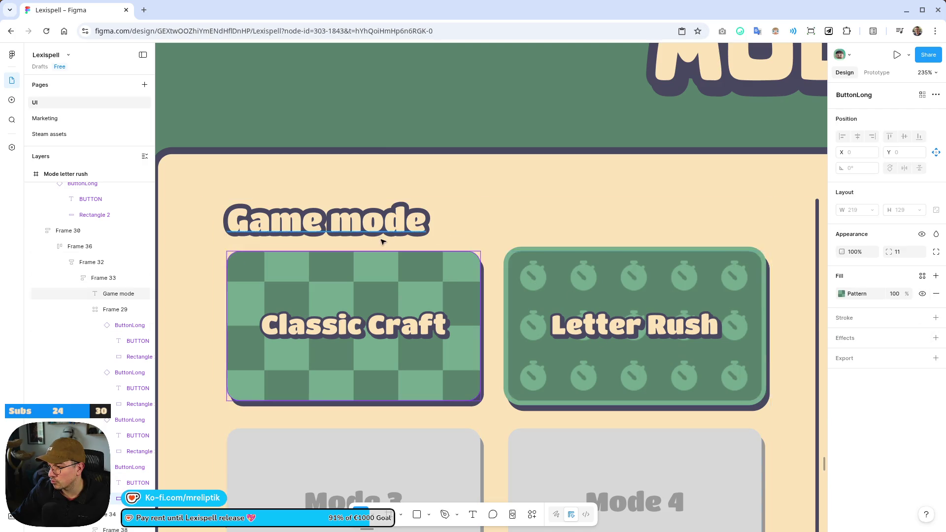
key(minus)
click(389, 177)
scroll(389, 177, down, 5)
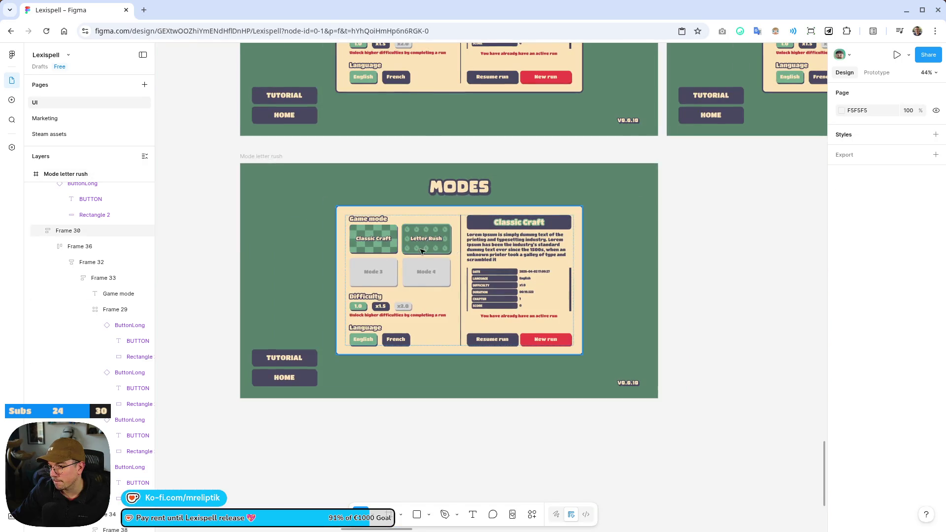
Toggle the Difficulty group's visibility off and on, then narrow Figma to reveal the localization spreadsheet.
scroll(365, 286, up, 5)
double_click(365, 287)
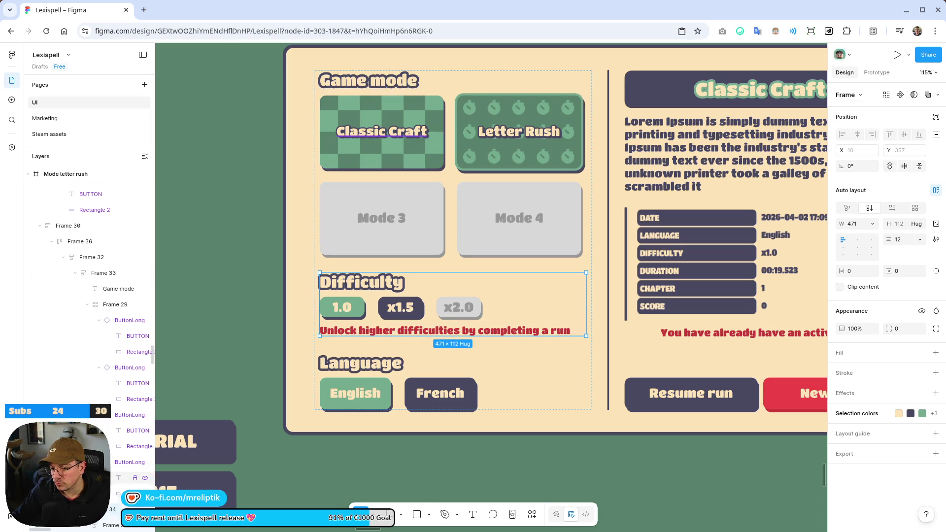
scroll(131, 478, down, 3)
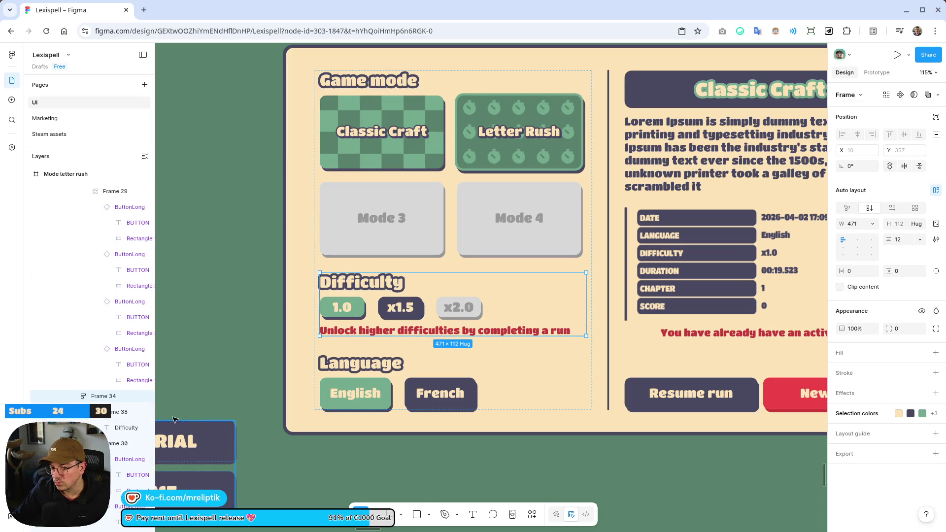
click(145, 396)
click(145, 396)
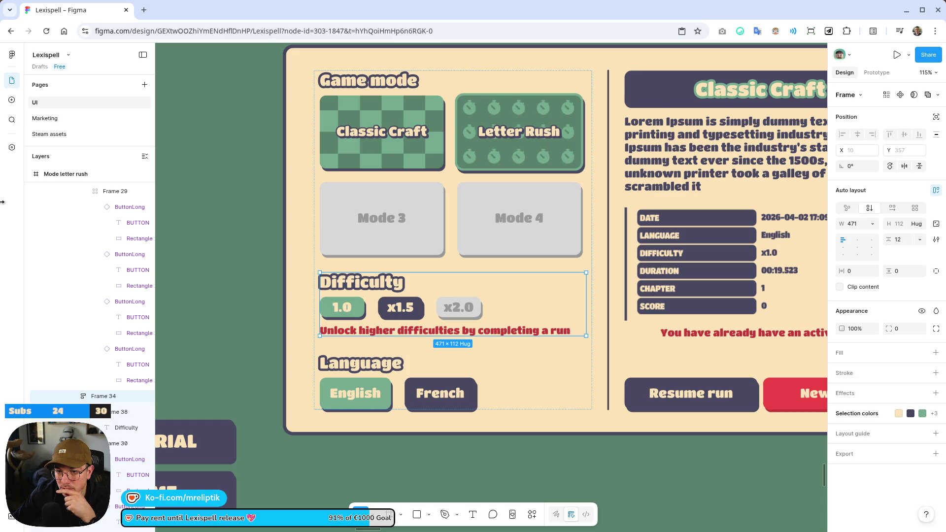
drag(1, 201, 118, 202)
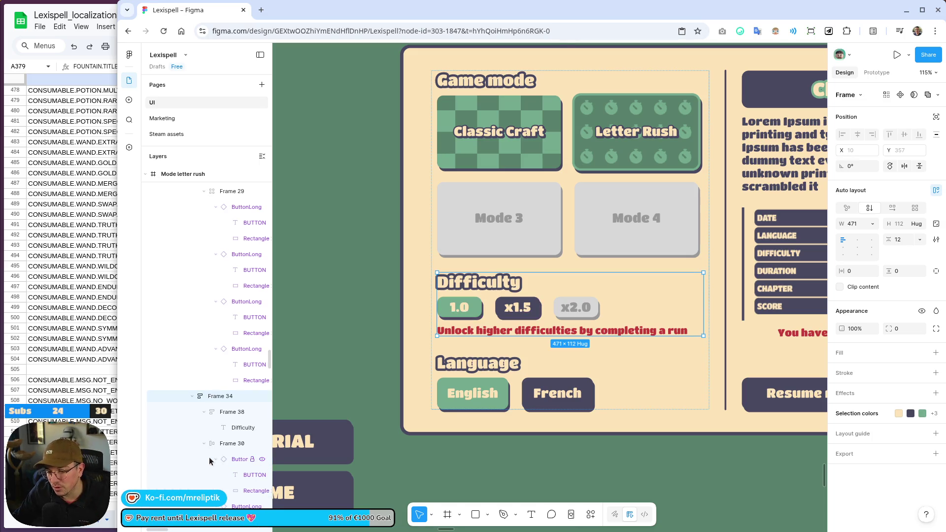
Preview hiding the 1.0 button, the difficulty button row and the whole difficulty section.
scroll(208, 458, right, 5)
scroll(200, 459, left, 5)
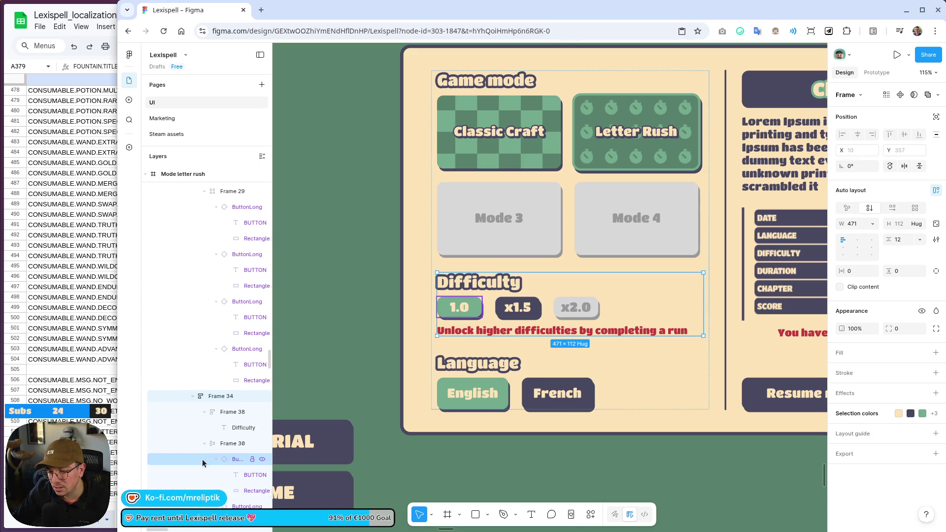
click(261, 460)
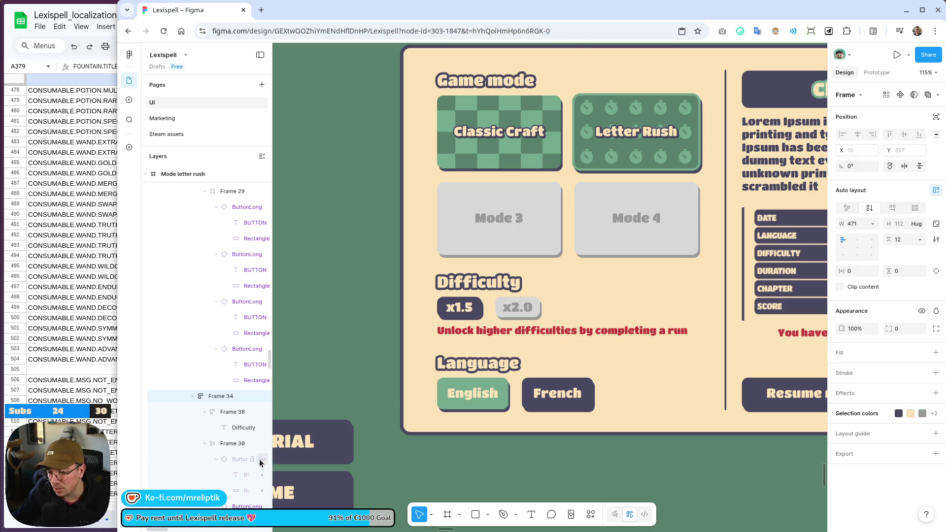
click(261, 460)
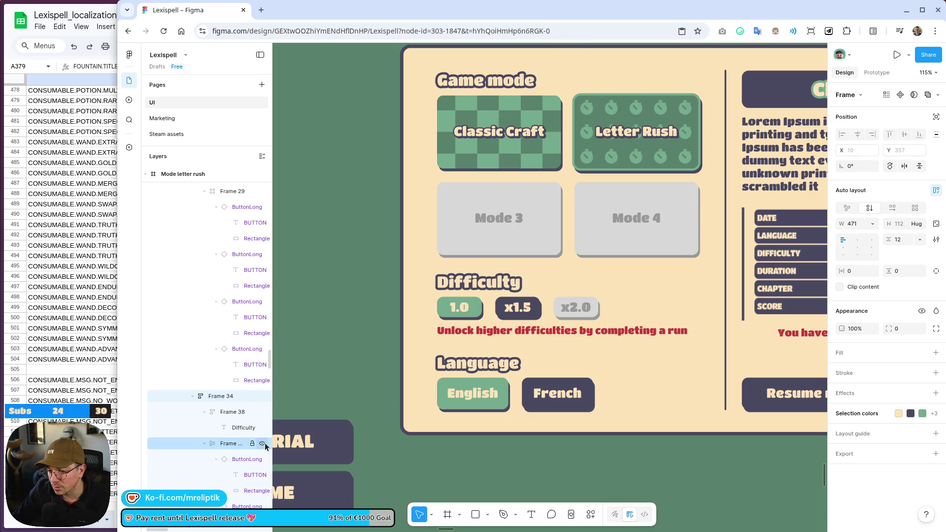
click(262, 444)
click(262, 444)
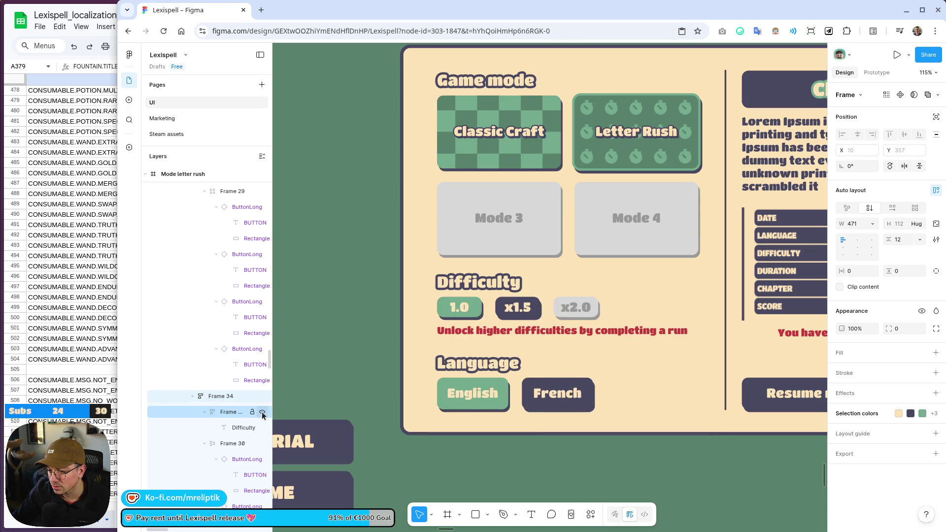
click(262, 396)
click(262, 396)
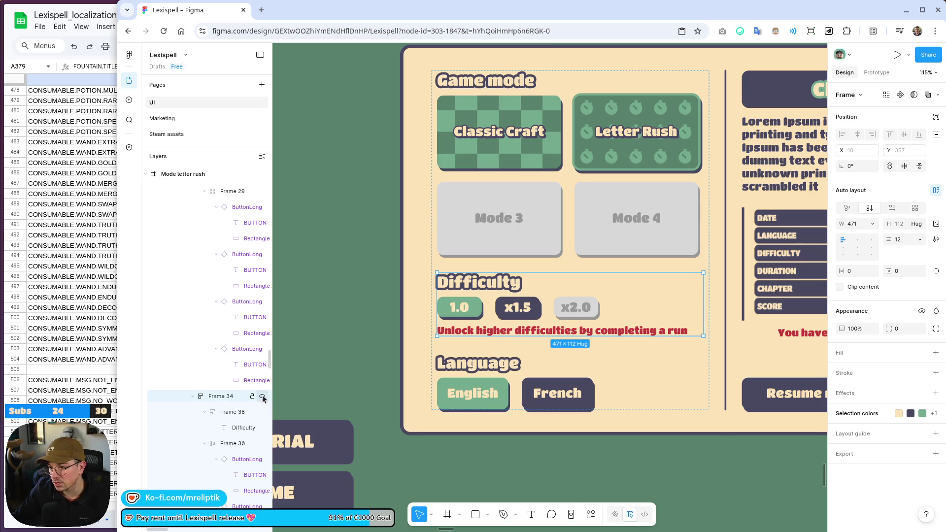
Rename the difficulty layer 'Difficulty' and fade it to 0% opacity.
double_click(221, 396)
text(Difficulty)
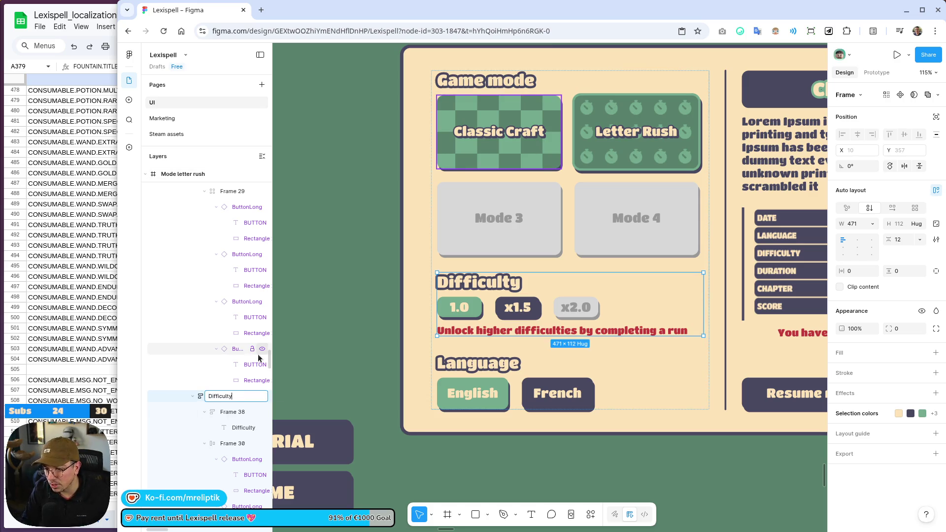
key(Return)
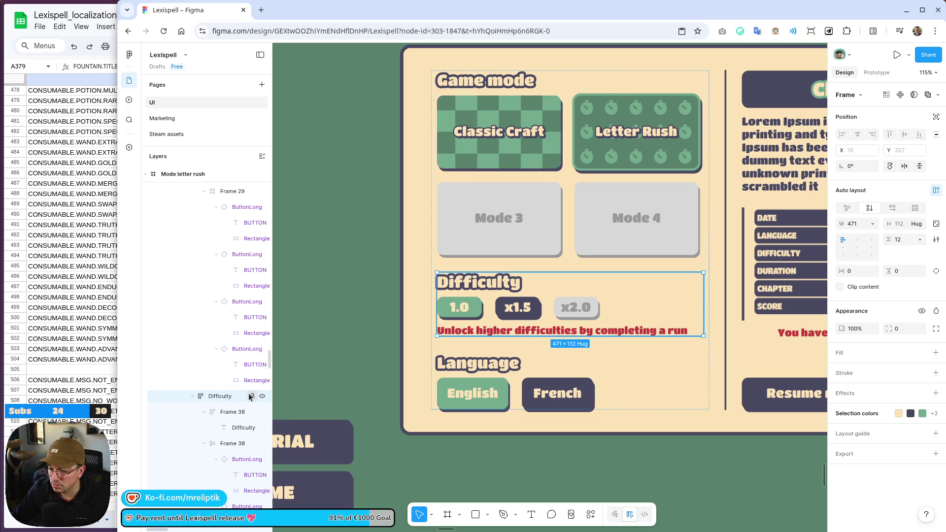
click(262, 397)
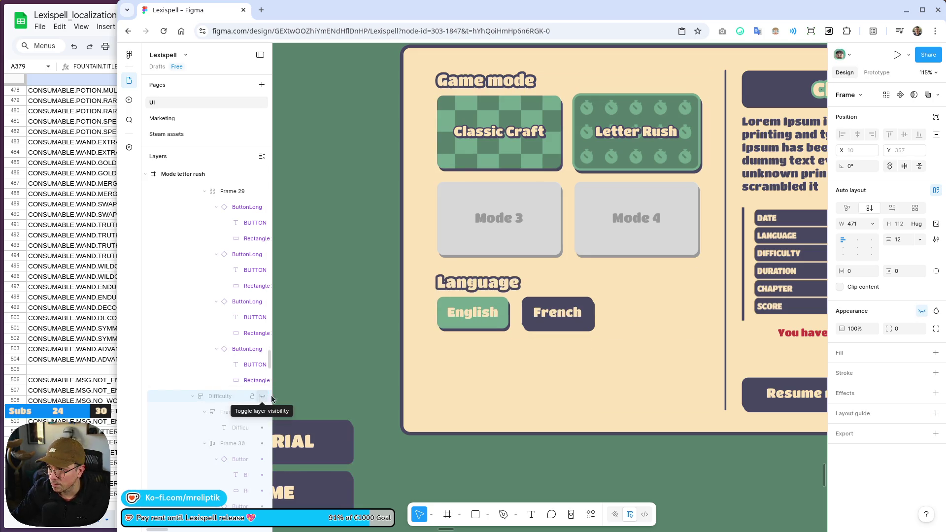
scroll(391, 298, down, 1)
scroll(268, 288, down, 1)
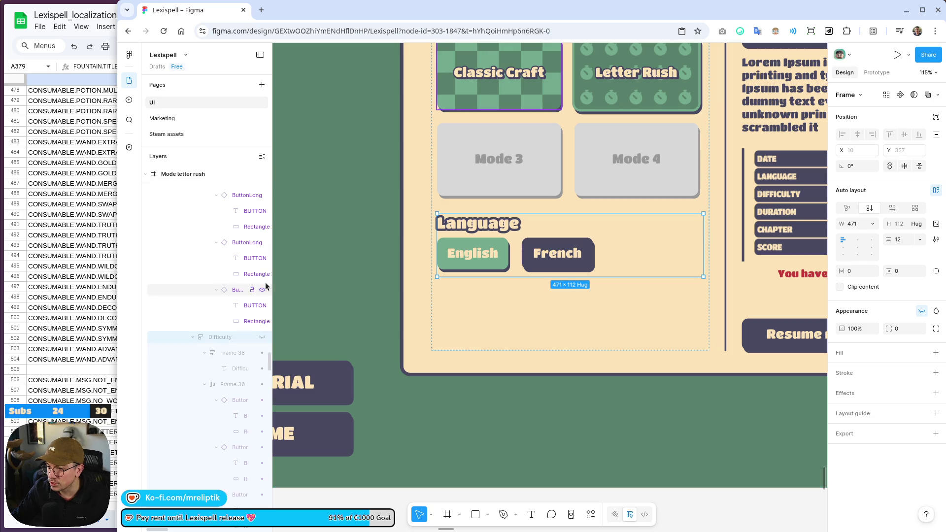
click(262, 337)
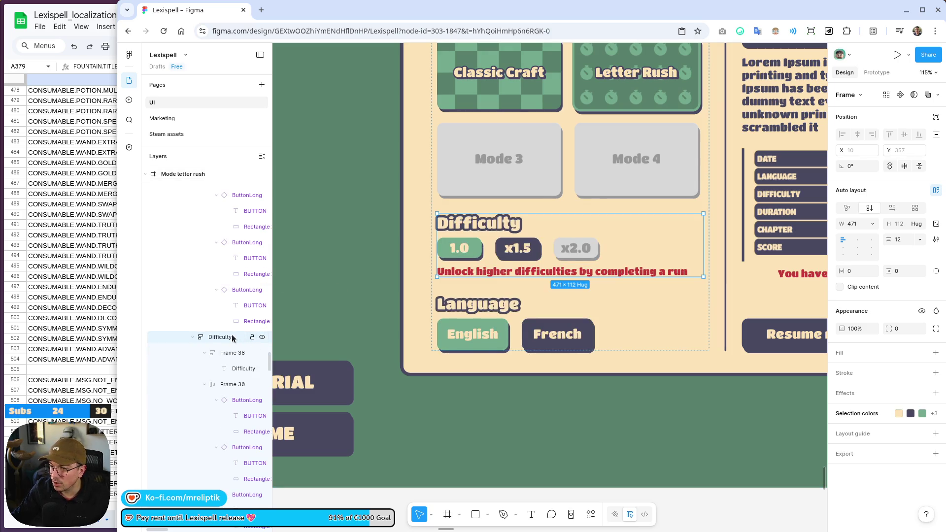
click(228, 339)
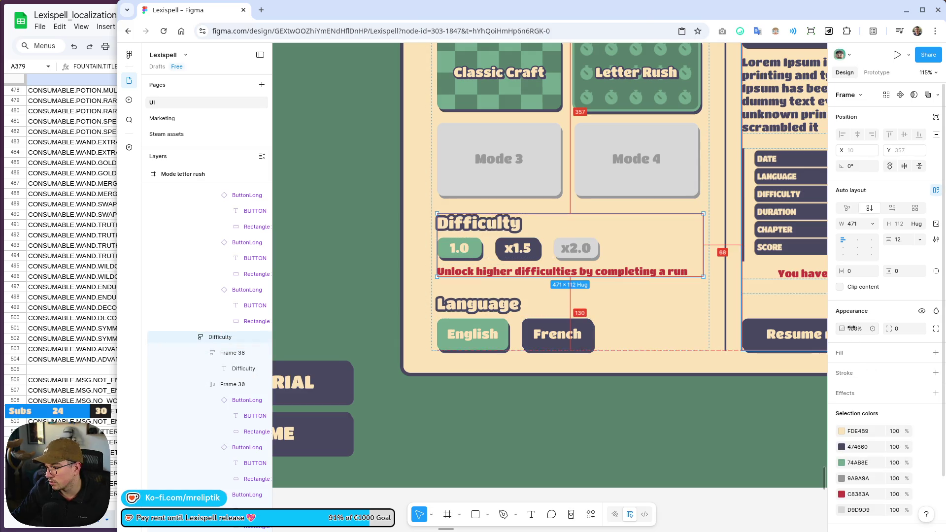
drag(842, 329, 624, 344)
scroll(624, 344, down, 5)
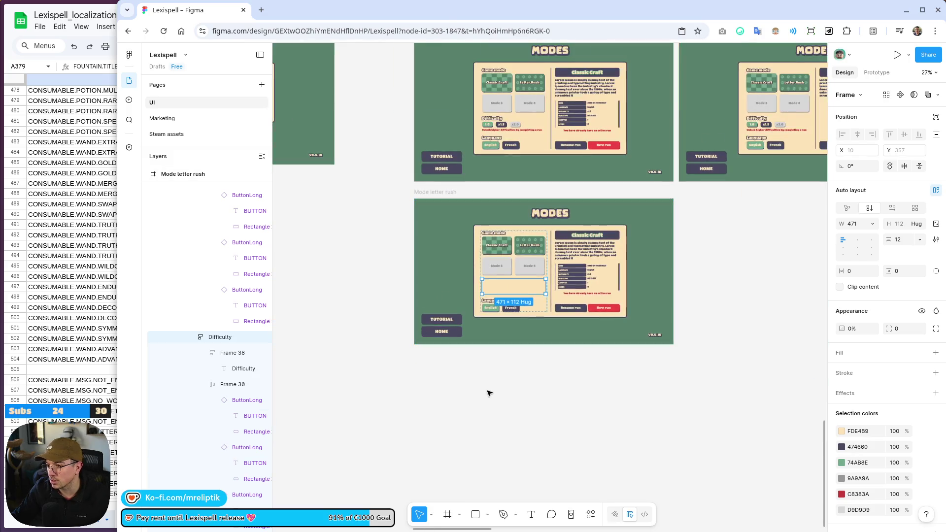
click(488, 393)
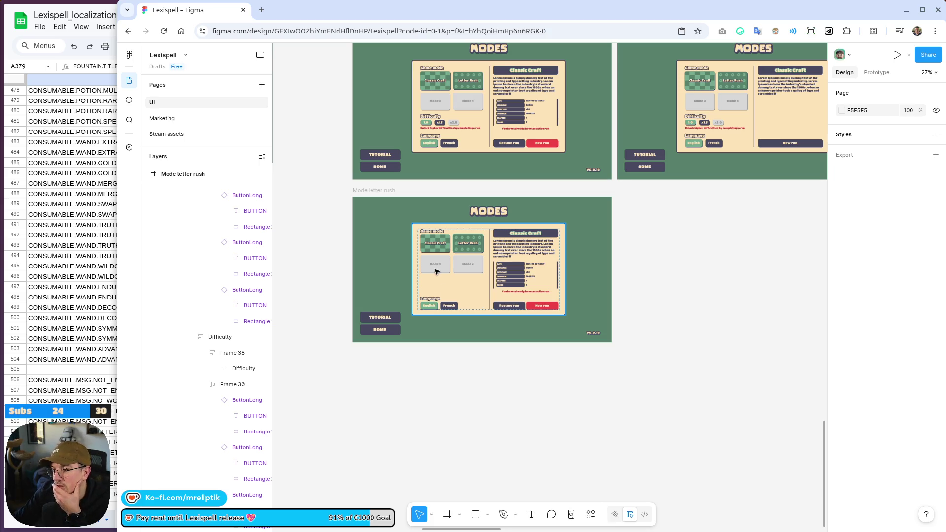
scroll(448, 298, up, 5)
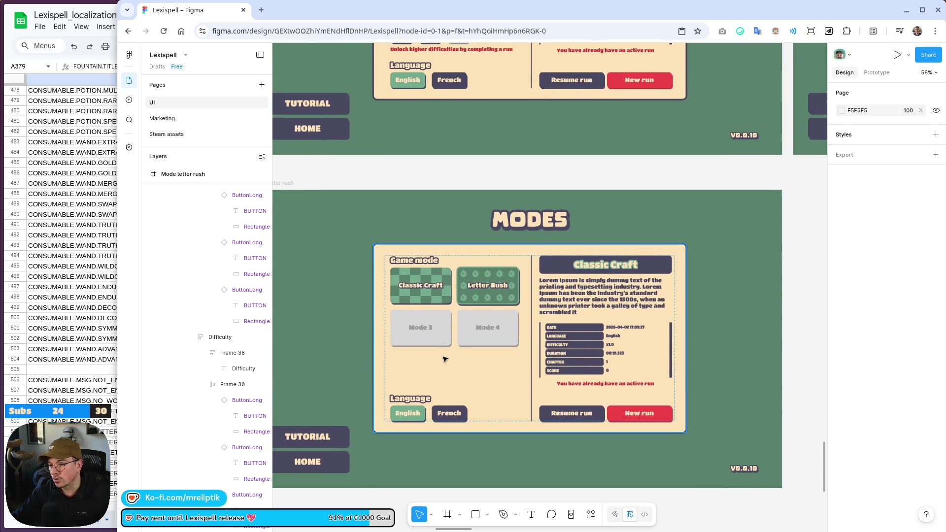
Hide the invisible Difficulty frame so Language moves up under the mode buttons.
click(426, 376)
double_click(433, 365)
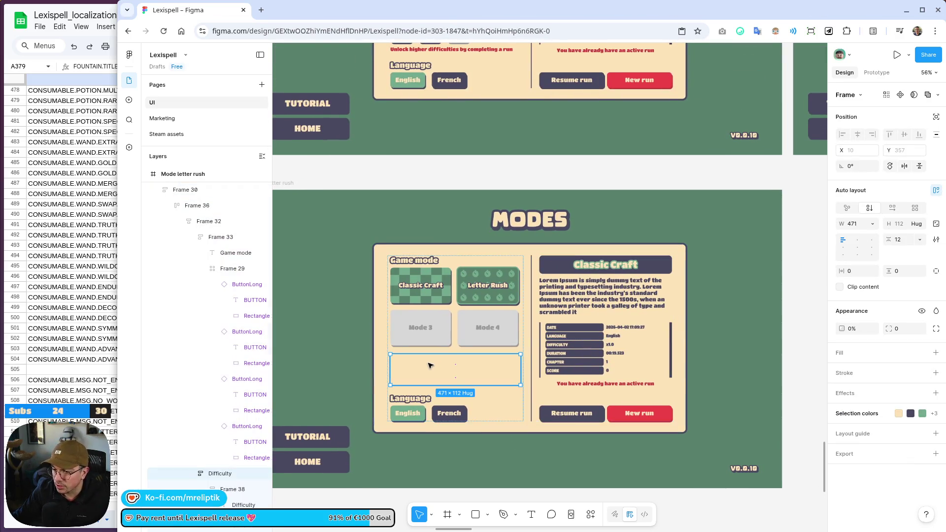
click(263, 474)
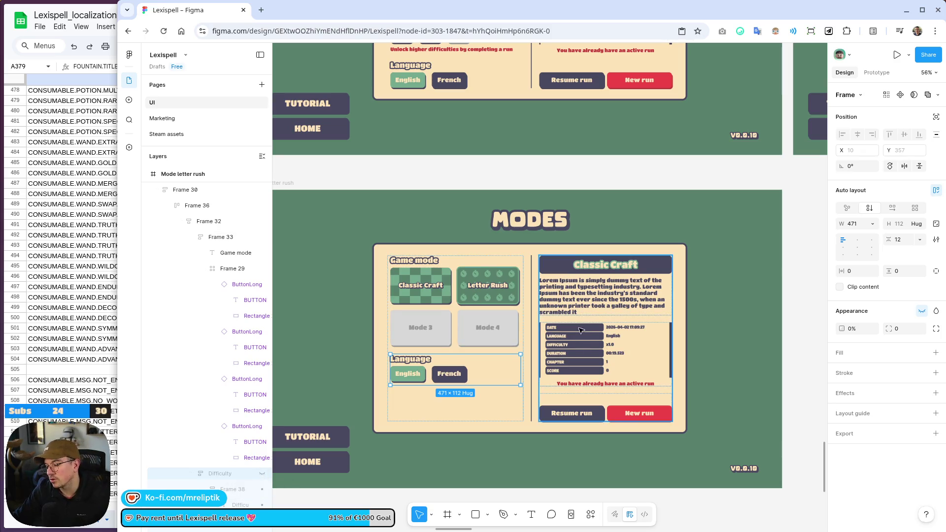
Hide the run stats block and active-run note with Ctrl+Shift+H.
click(605, 351)
click(605, 350)
key(ctrl+shift+h)
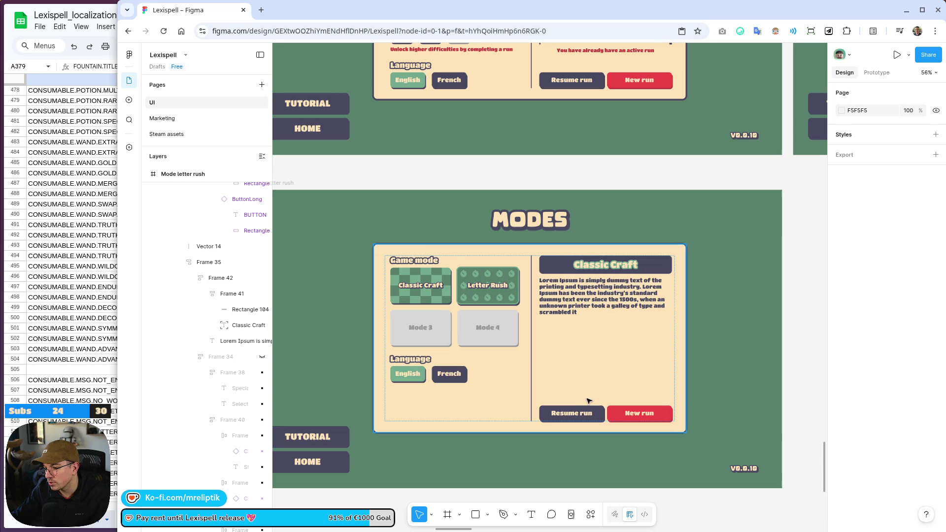
scroll(618, 398, down, 5)
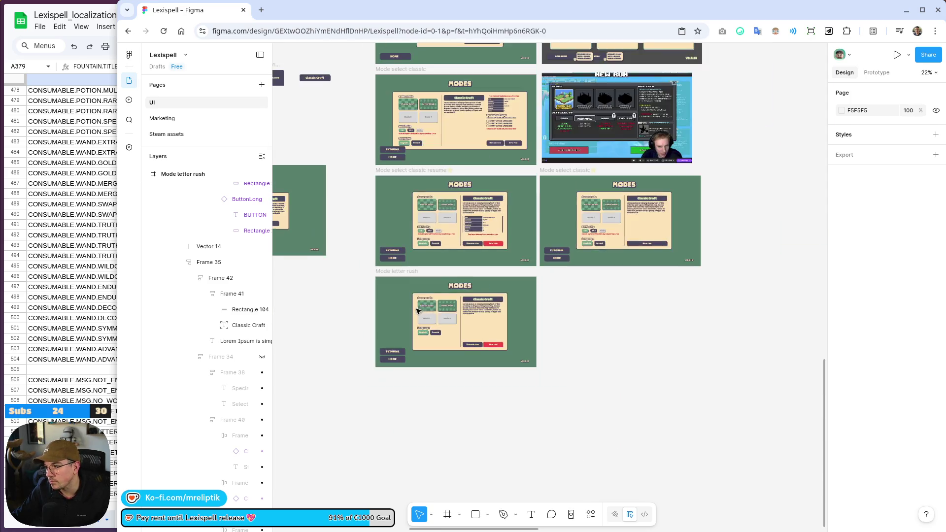
scroll(645, 245, up, 2)
click(645, 245)
Delete the New run button from Mode letter rush's info panel.
drag(646, 246, 648, 246)
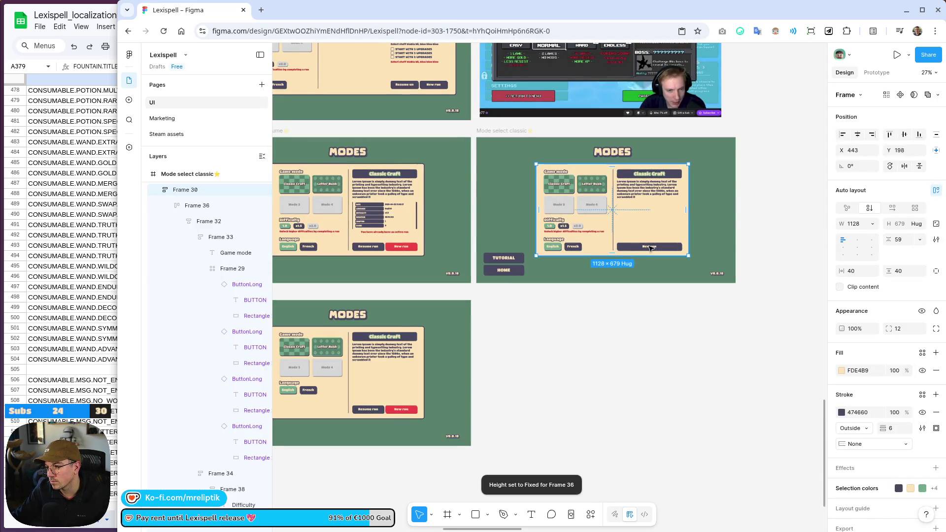
scroll(367, 410, up, 10)
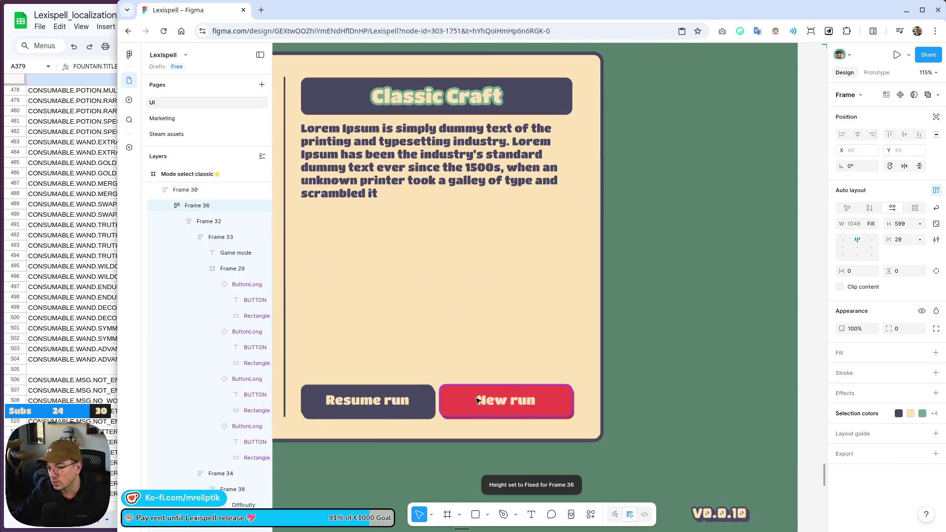
click(508, 397)
click(507, 397)
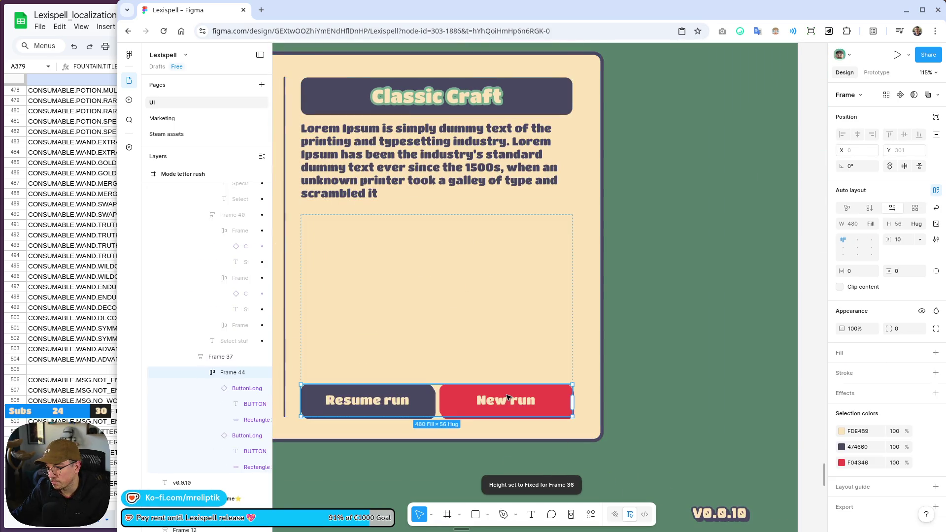
click(508, 397)
key(Delete)
Delete the placeholder Section 1 that was accidentally added on the card.
click(455, 404)
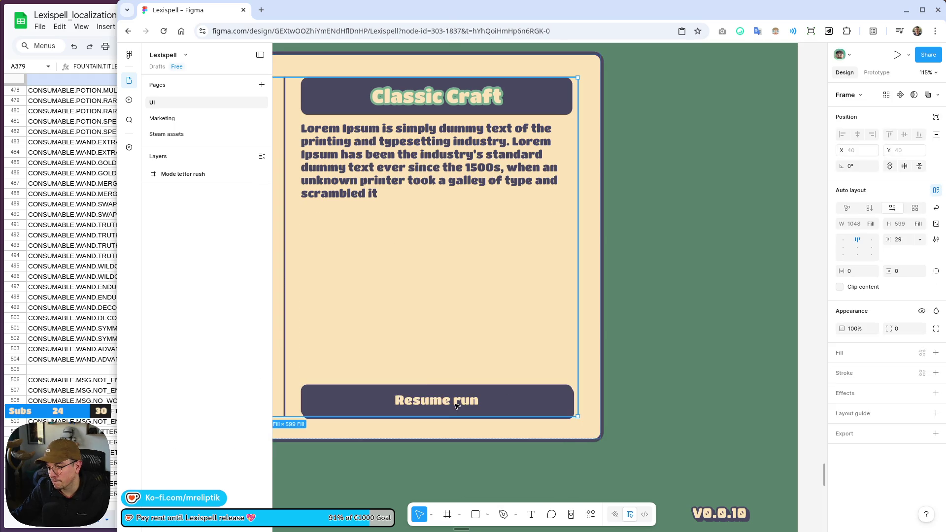
click(455, 404)
key(shift+s)
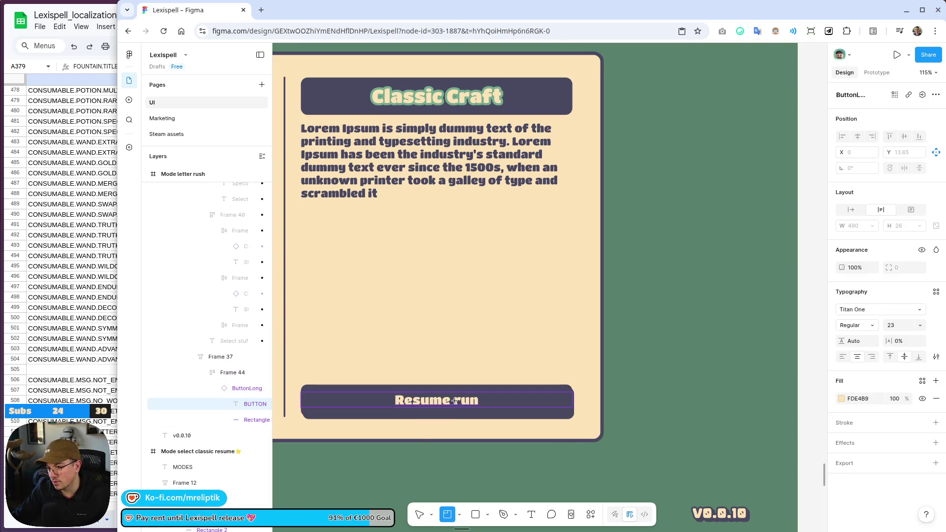
click(456, 404)
click(428, 410)
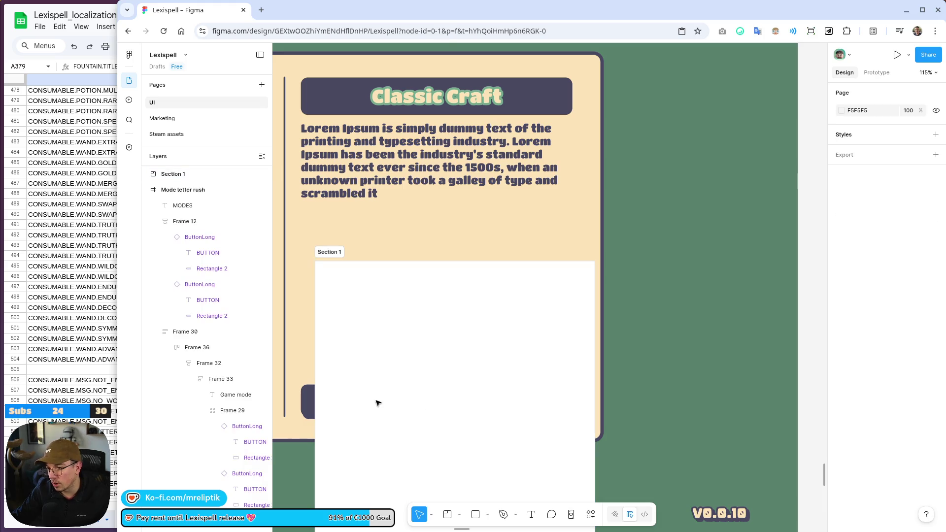
click(362, 279)
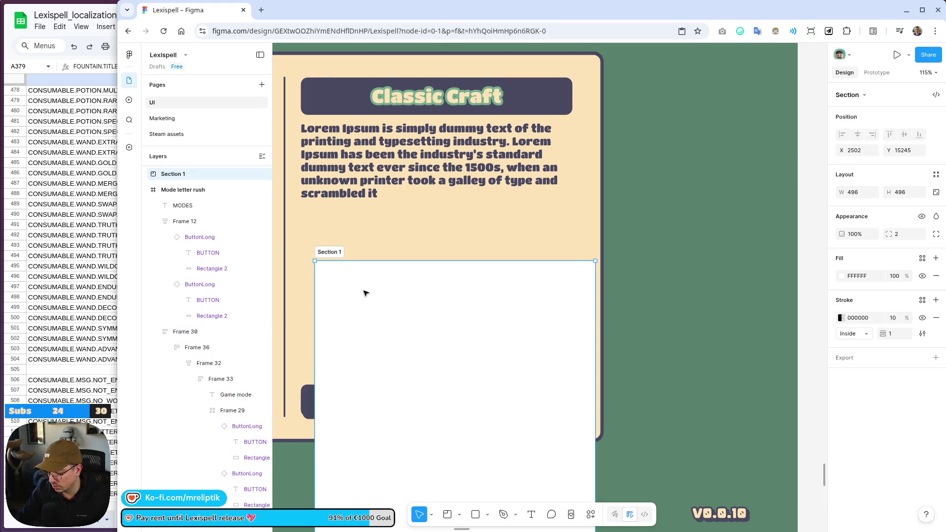
key(Delete)
Change the Resume run button label to 'Start'.
click(429, 405)
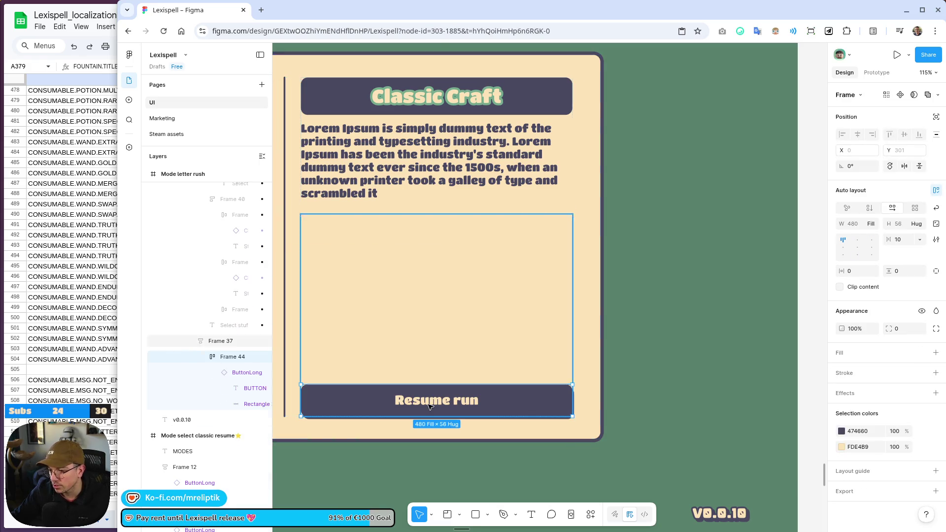
double_click(430, 404)
double_click(430, 402)
double_click(430, 400)
text(ST)
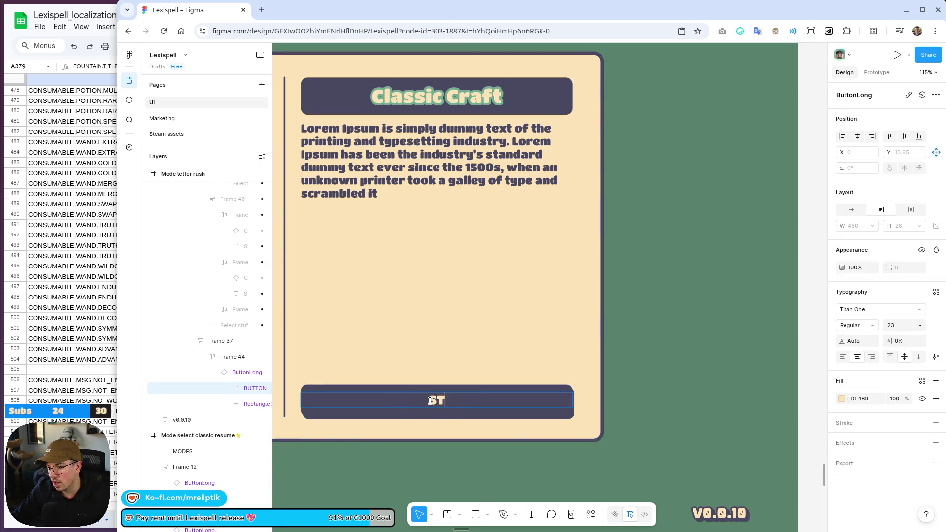
text(ART)
key(BackSpace)
key(BackSpace)
key(BackSpace)
text(tart)
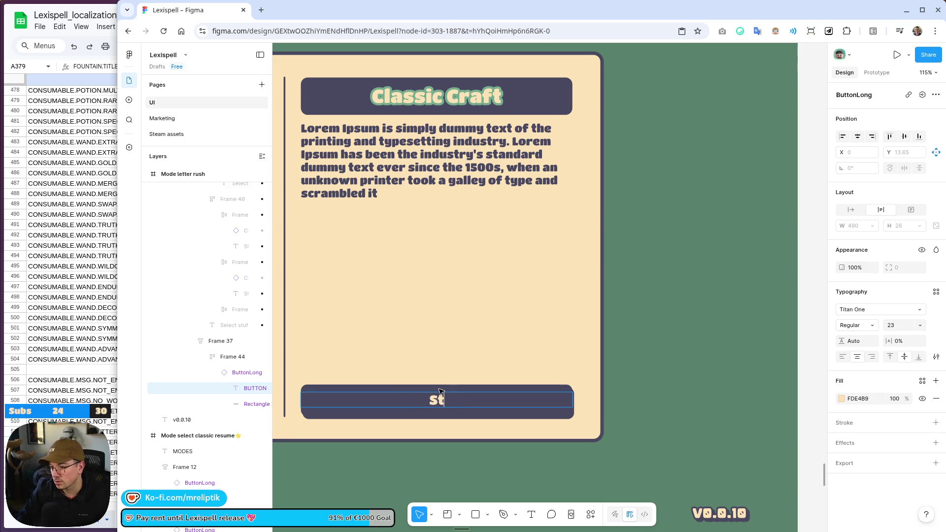
Retitle the info panel from Classic Craft to 'Letter Rush'.
double_click(405, 97)
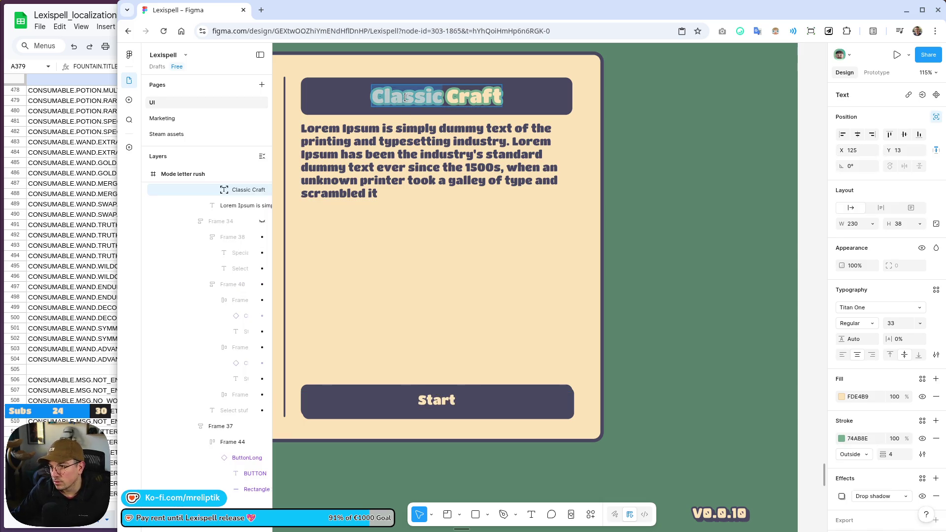
text(Letter Rush)
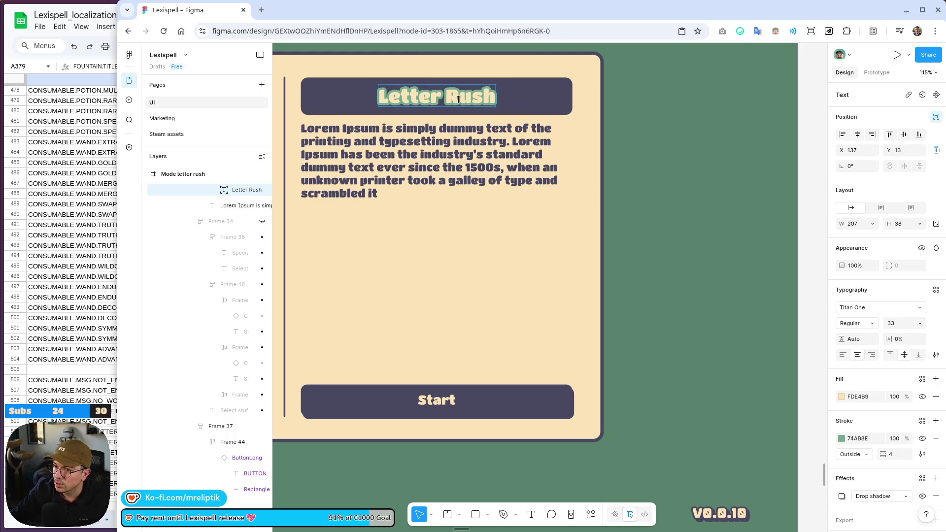
key(Escape)
scroll(431, 233, down, 10)
scroll(431, 233, up, 2)
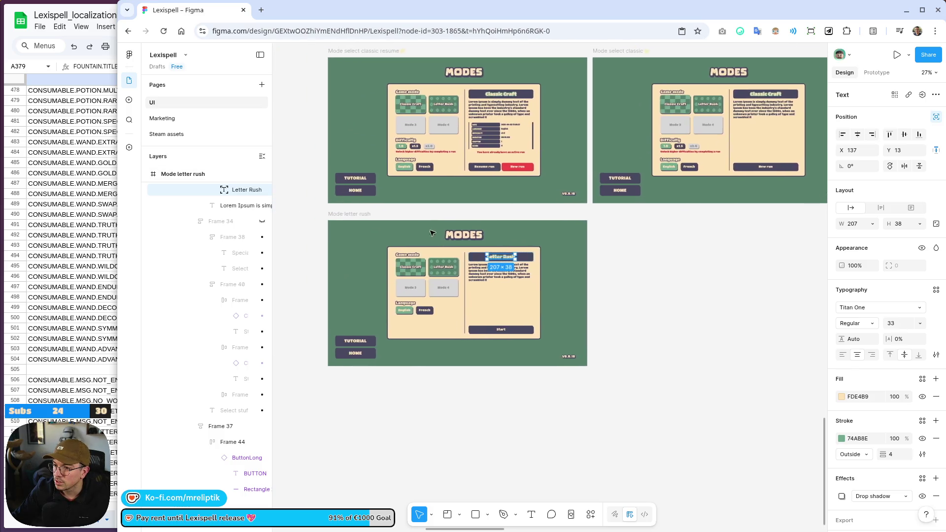
scroll(432, 233, up, 5)
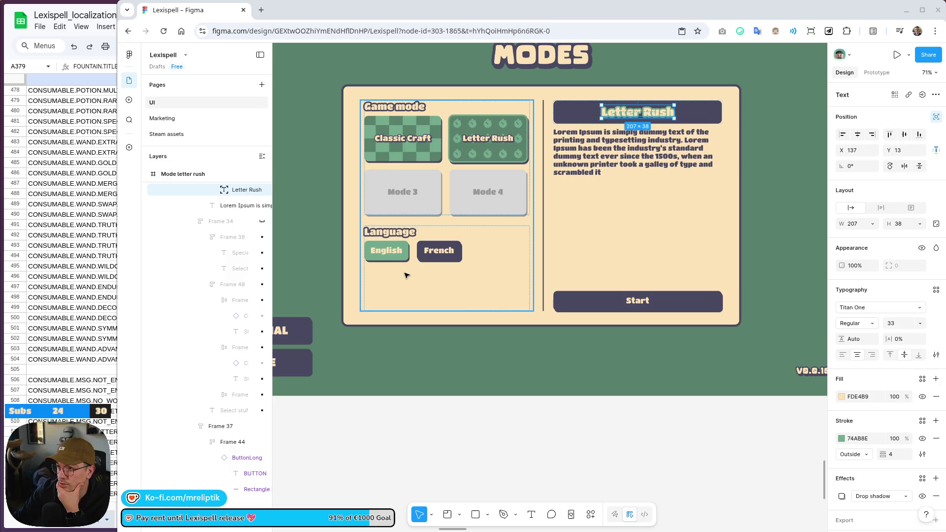
scroll(408, 296, down, 5)
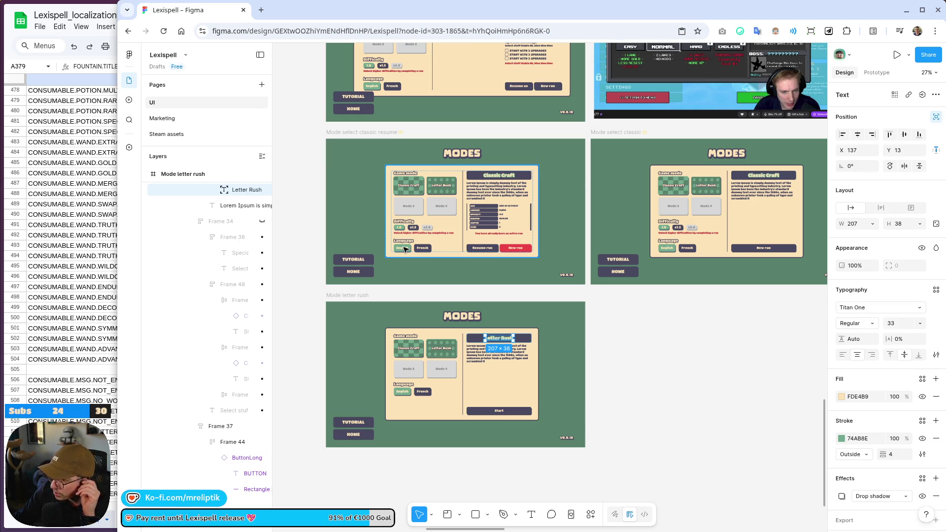
scroll(385, 256, up, 10)
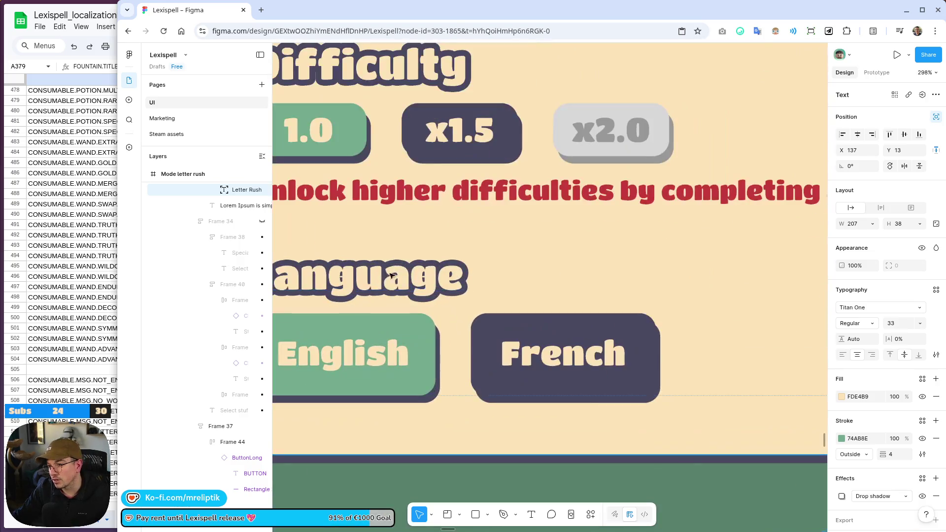
Add a 👅 tongue emoji in front of the classic resume screen's Language heading.
scroll(390, 276, down, 3)
click(463, 281)
double_click(464, 281)
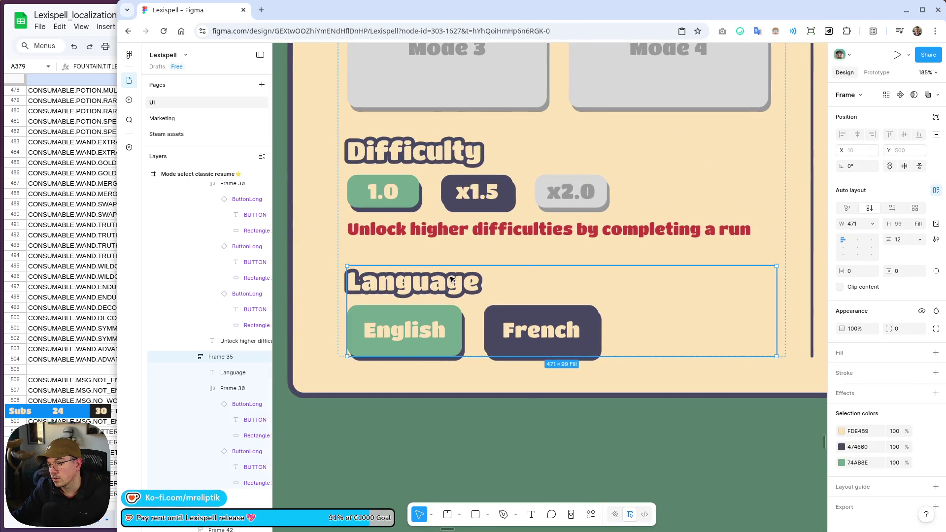
double_click(488, 281)
key(ctrl+space)
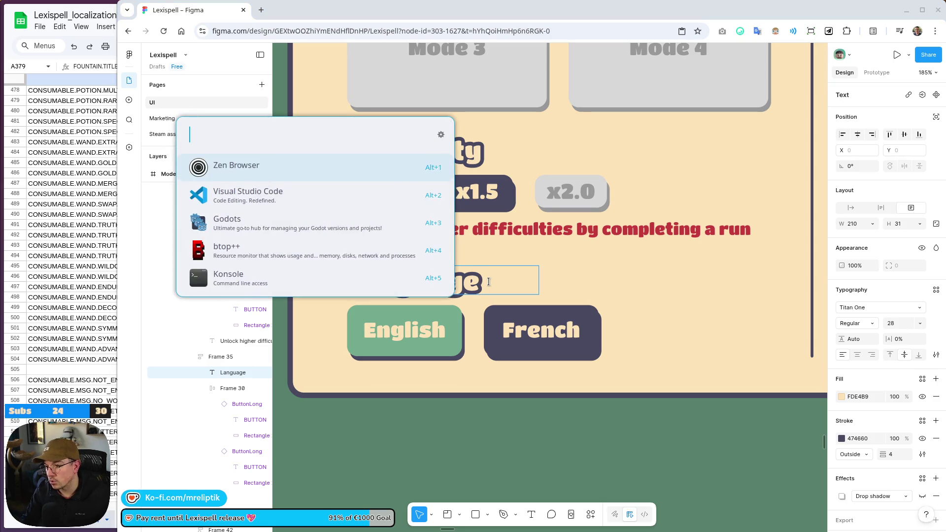
text(em tongue)
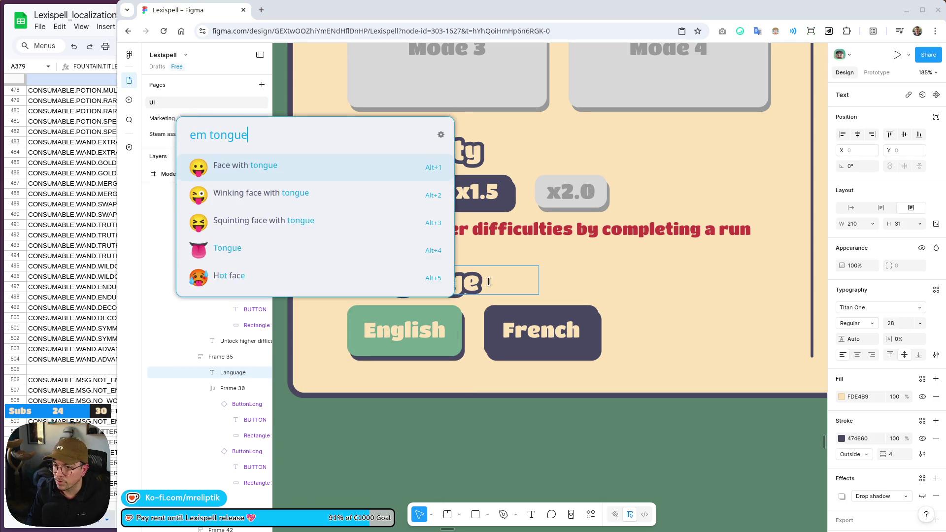
key(Down)
key(Down)
key(Down)
key(Return)
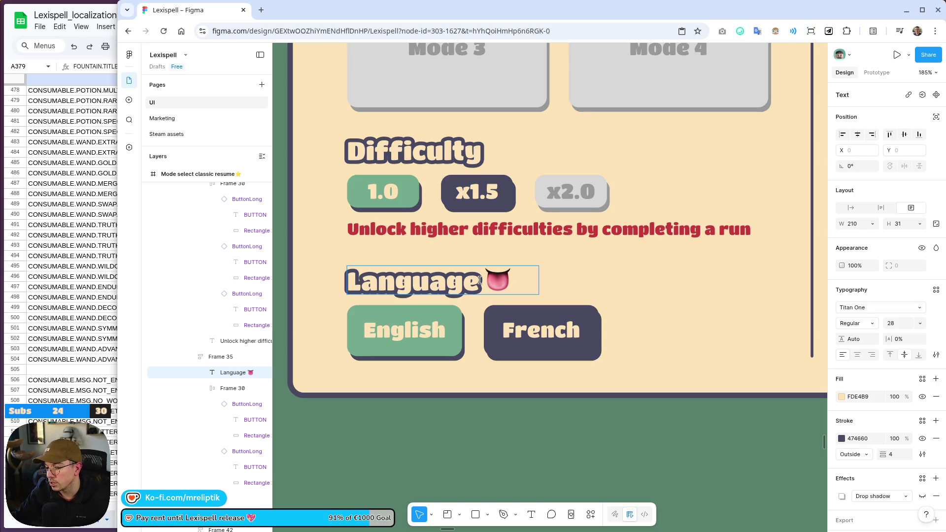
key(BackSpace)
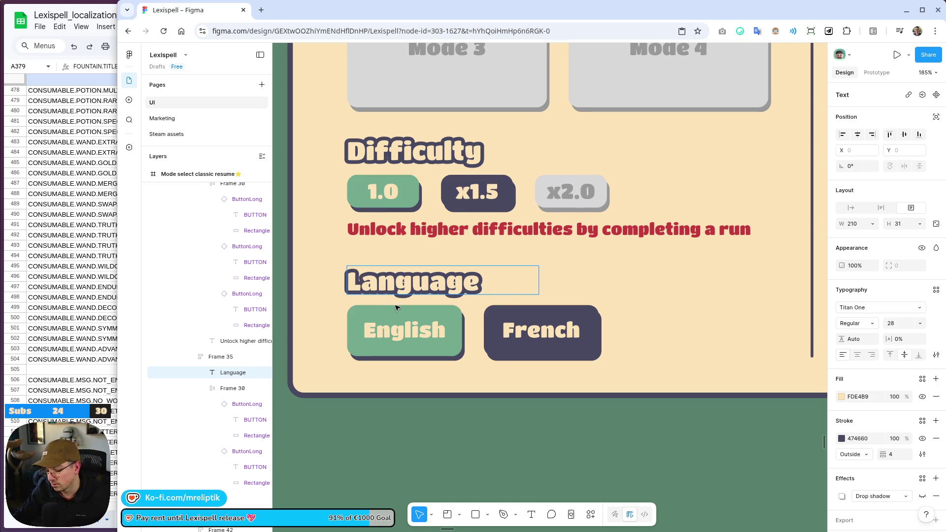
text(👅)
scroll(396, 307, down, 5)
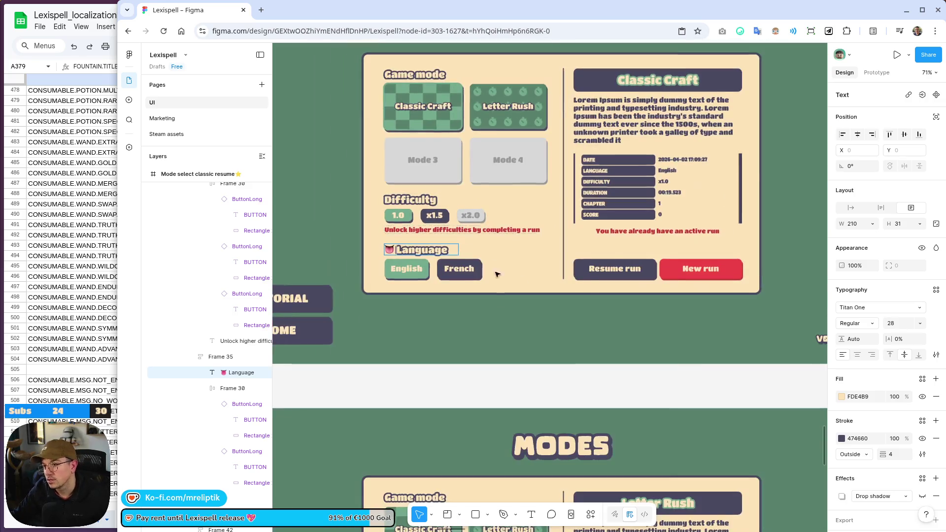
click(418, 327)
scroll(392, 204, up, 5)
scroll(342, 242, down, 5)
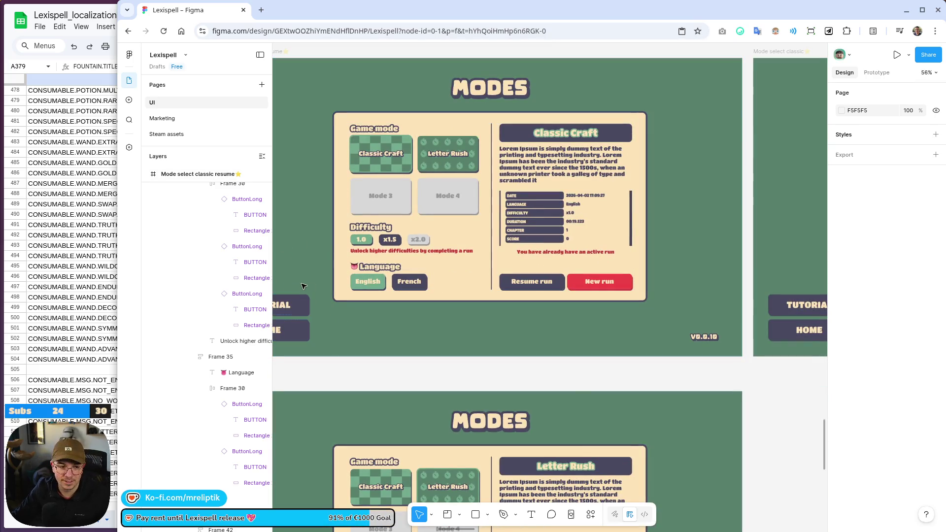
Review the frames, shrink the browser window, and close the Figma design tab.
scroll(488, 350, down, 5)
scroll(492, 325, down, 4)
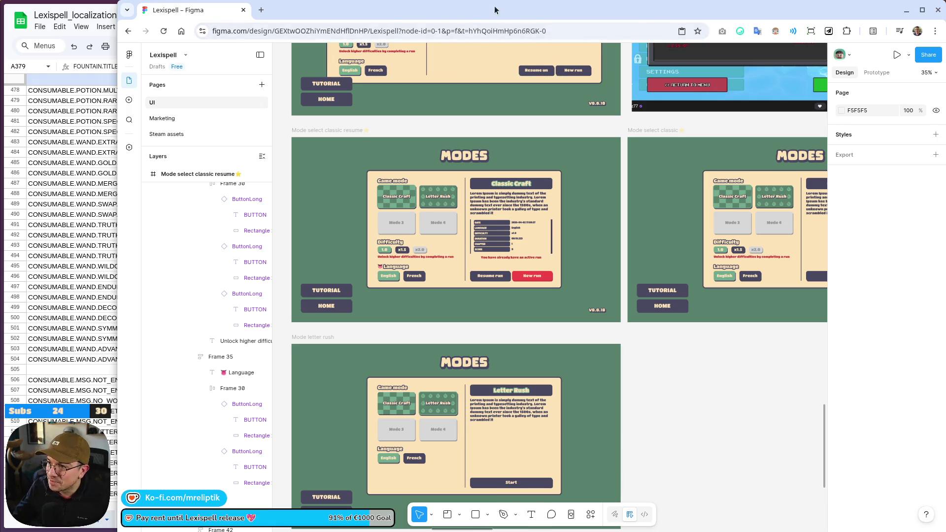
mouse_move(496, 15)
mouse_down()
mouse_move(407, 39)
mouse_move(285, 131)
mouse_move(365, 10)
mouse_up()
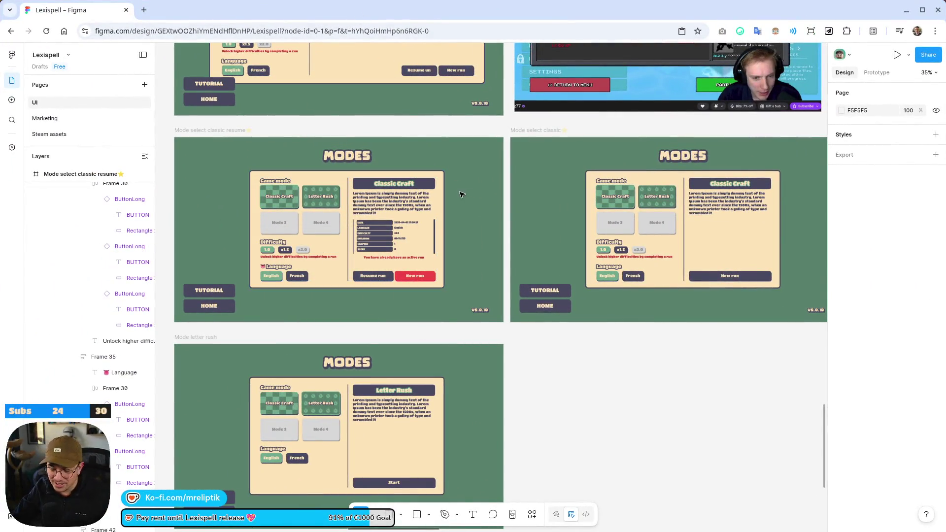
scroll(371, 221, down, 4)
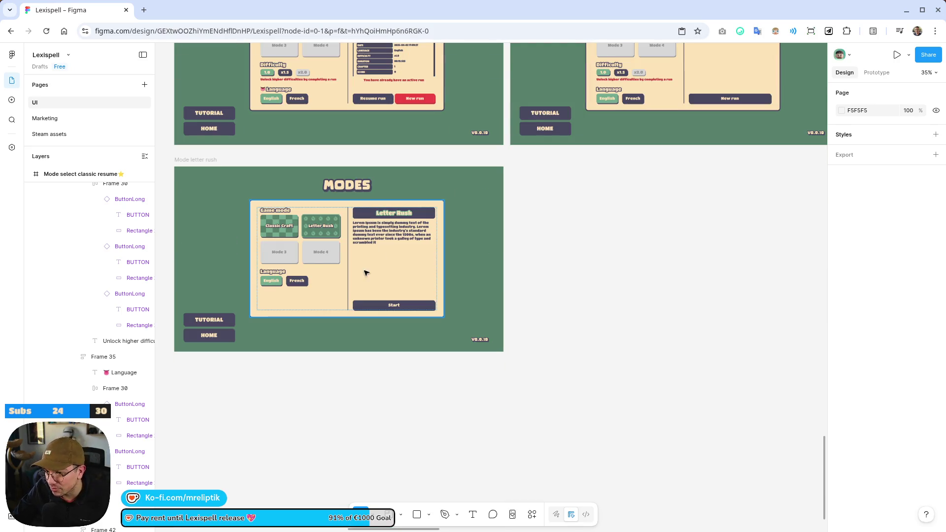
scroll(367, 271, up, 3)
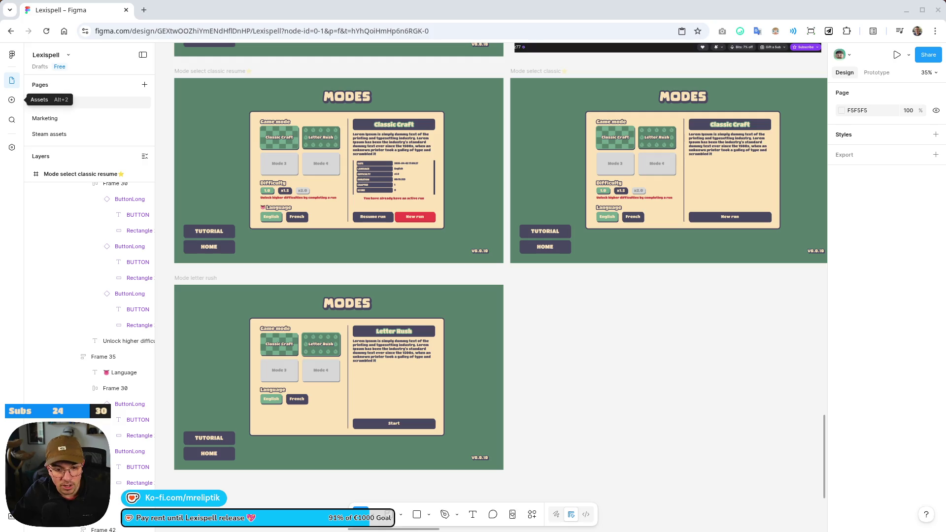
click(127, 12)
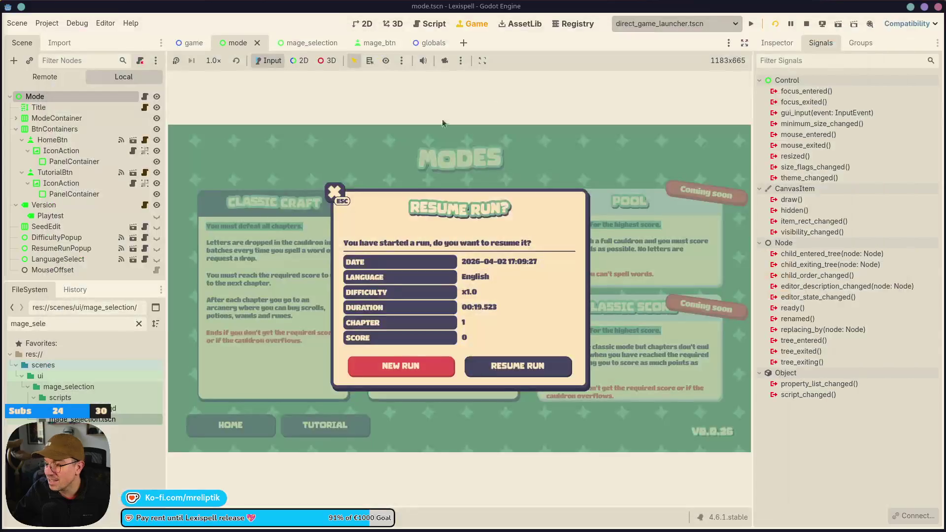
In Godot, start a new run to view the Modes screen, then stop the game with F8.
click(938, 7)
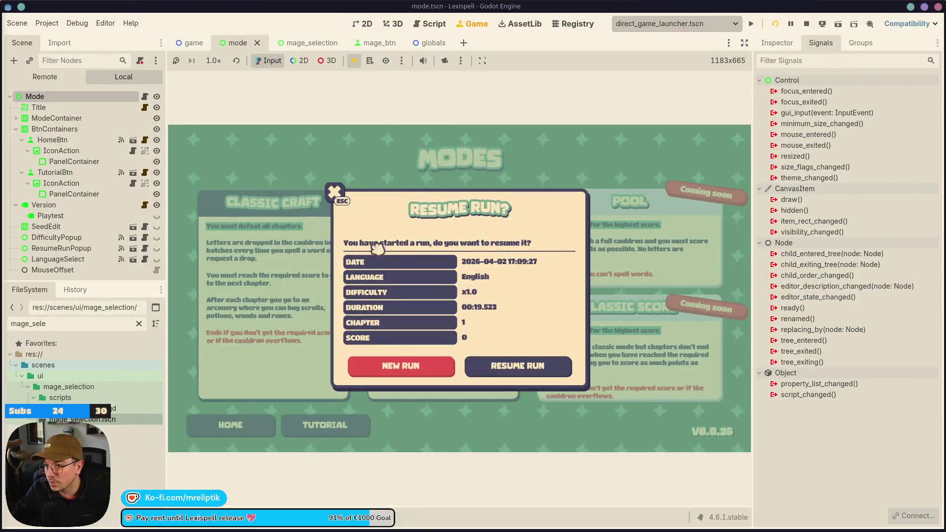
click(433, 363)
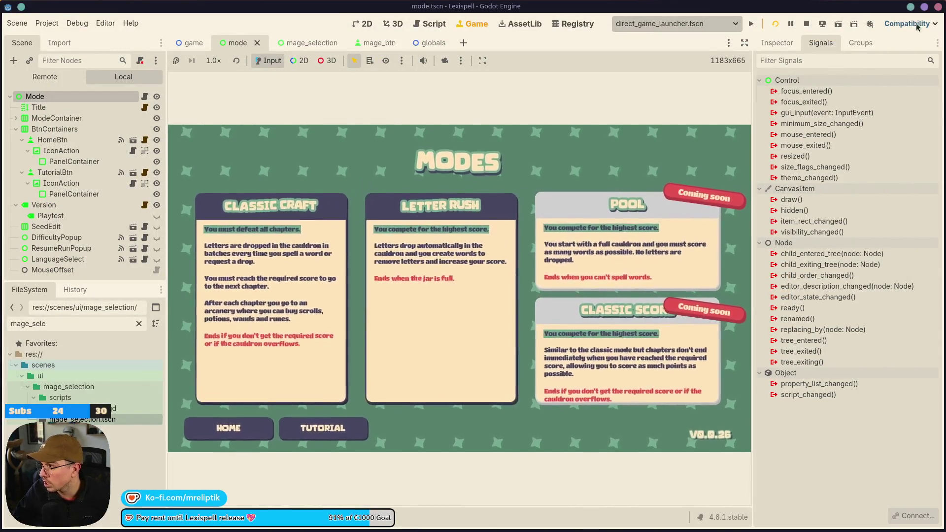
key(F8)
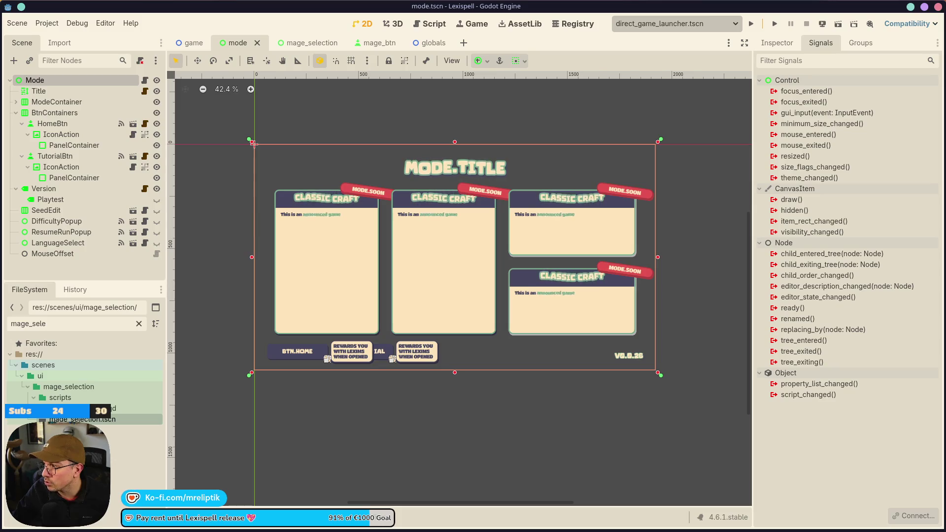